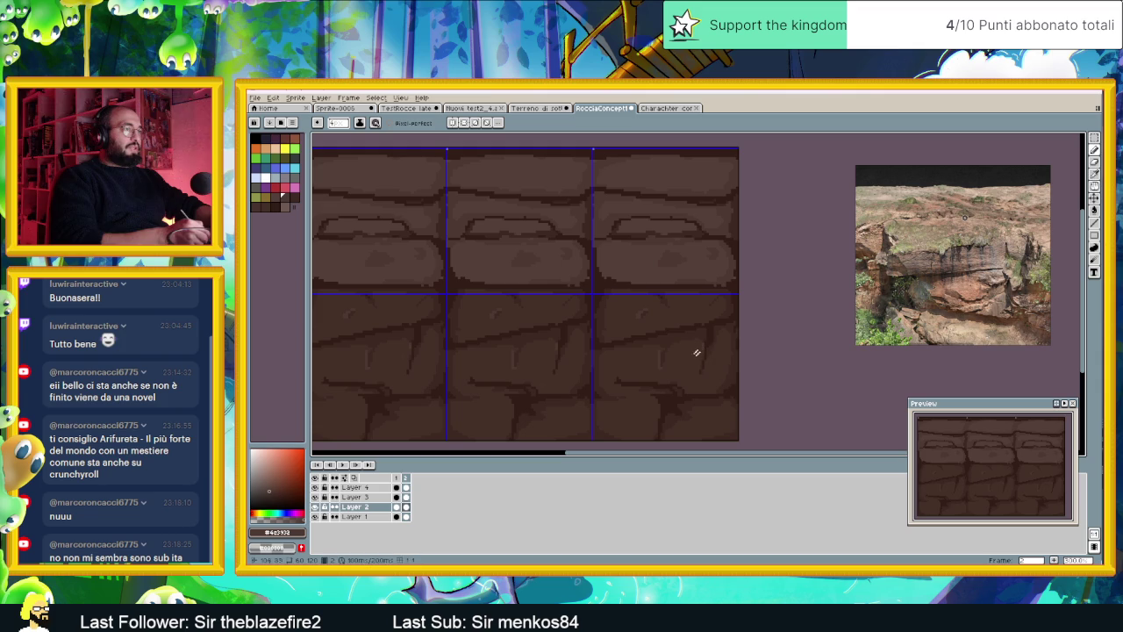
- Undo the last pencil stroke on the RocciaConcept rock tile sprite
scroll(666, 399, "down", 3)
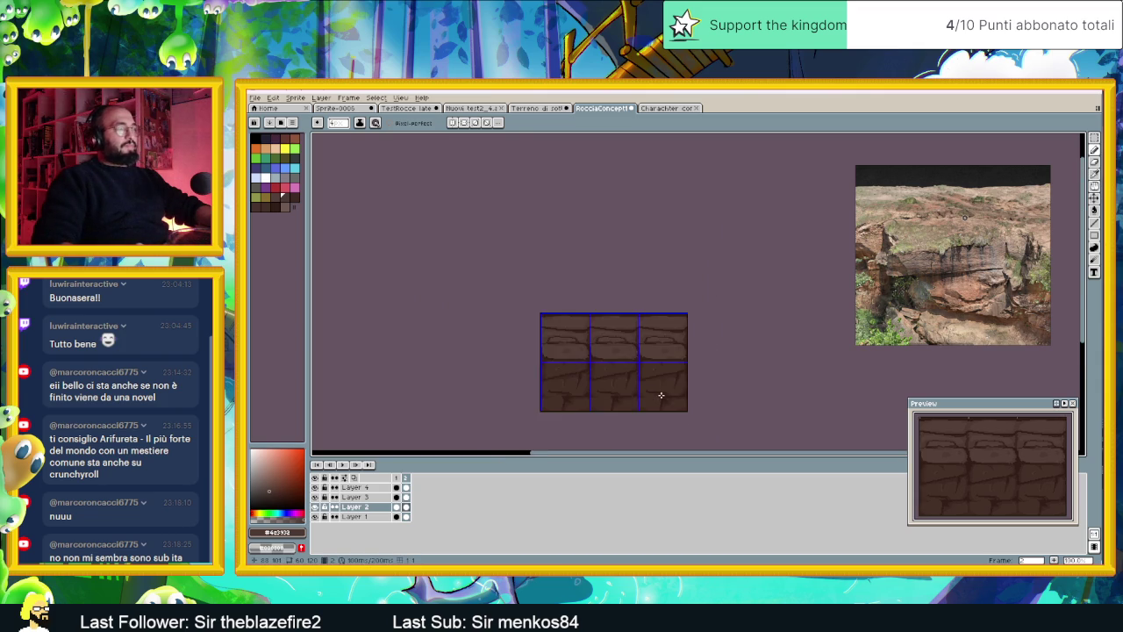
left_click_drag(662, 394, 656, 362)
scroll(657, 356, "up", 1)
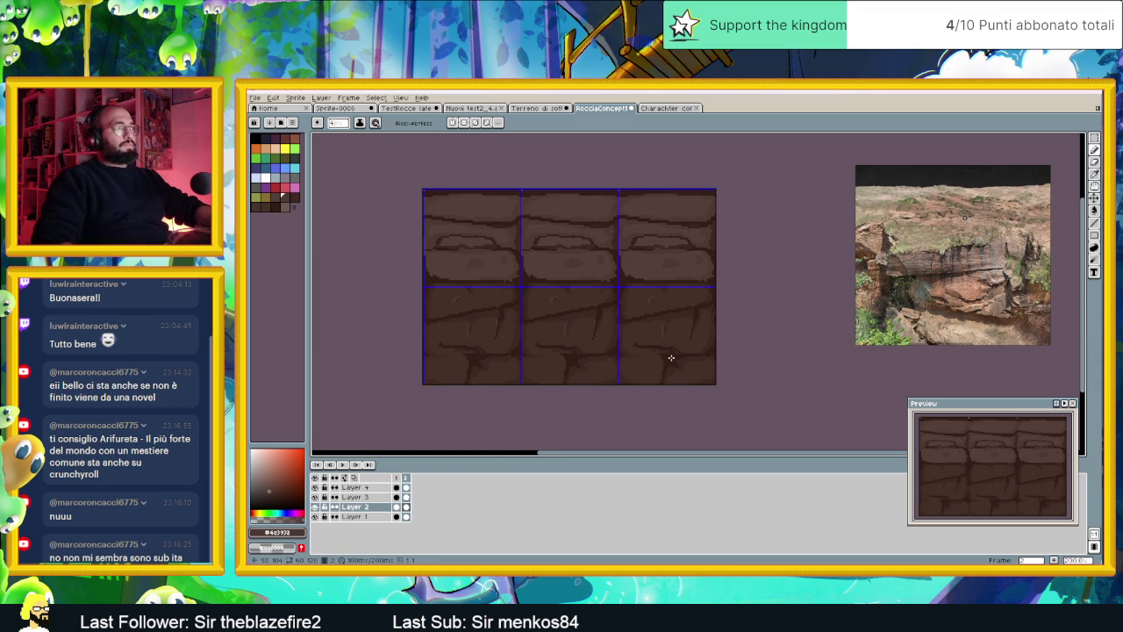
scroll(671, 357, "up", 2)
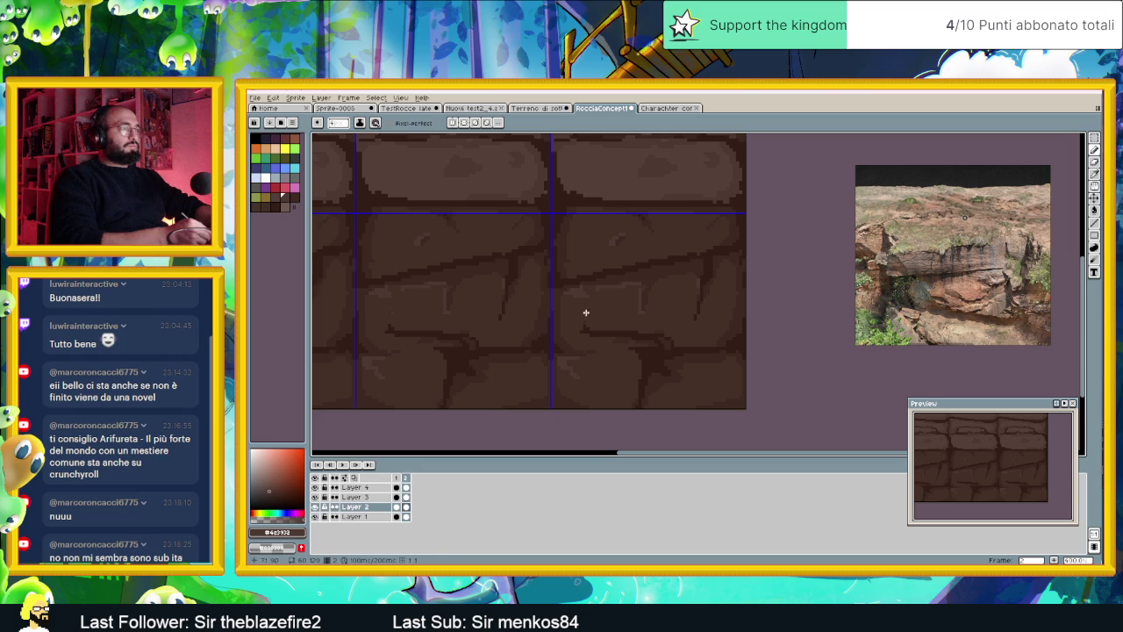
key("ctrl+z")
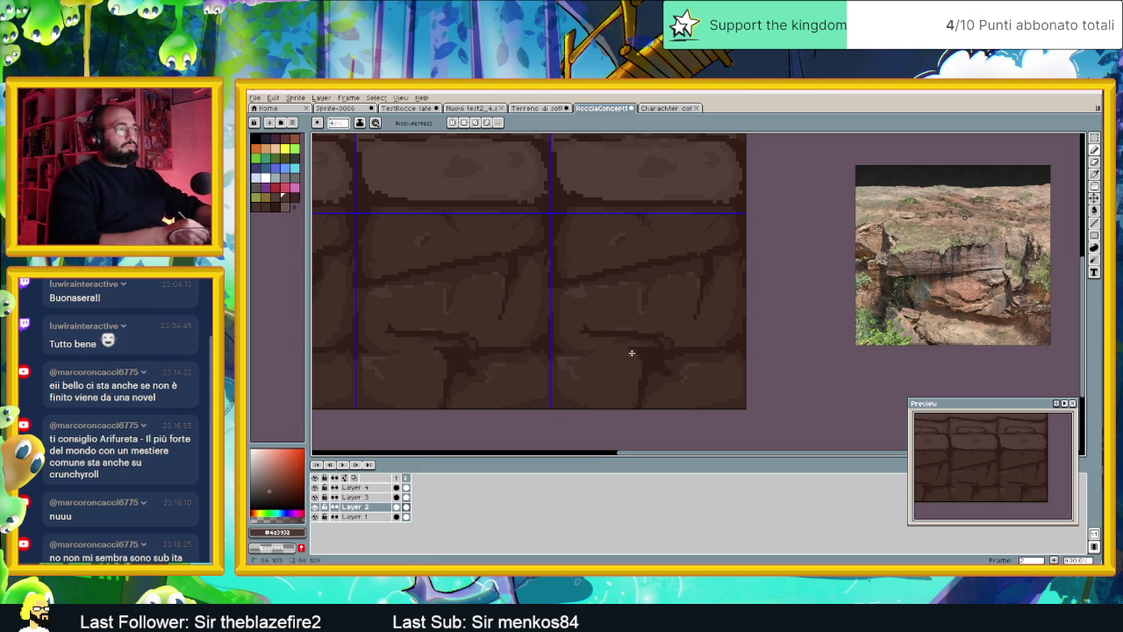
scroll(625, 377, "down", 3)
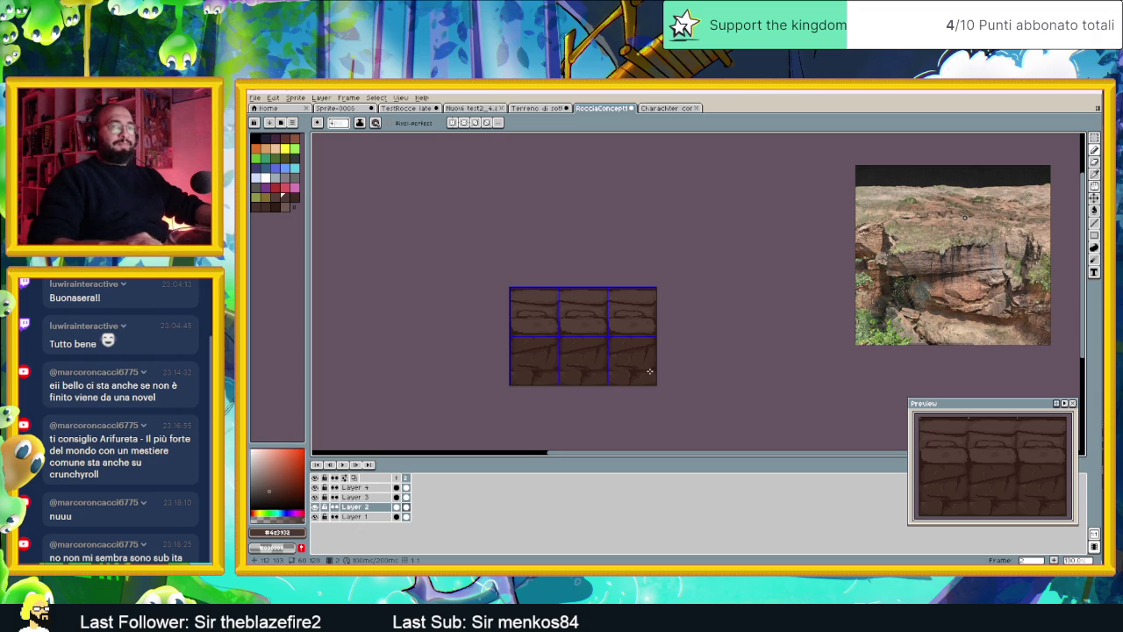
scroll(592, 333, "up", 1)
scroll(593, 334, "up", 1)
scroll(593, 333, "down", 1)
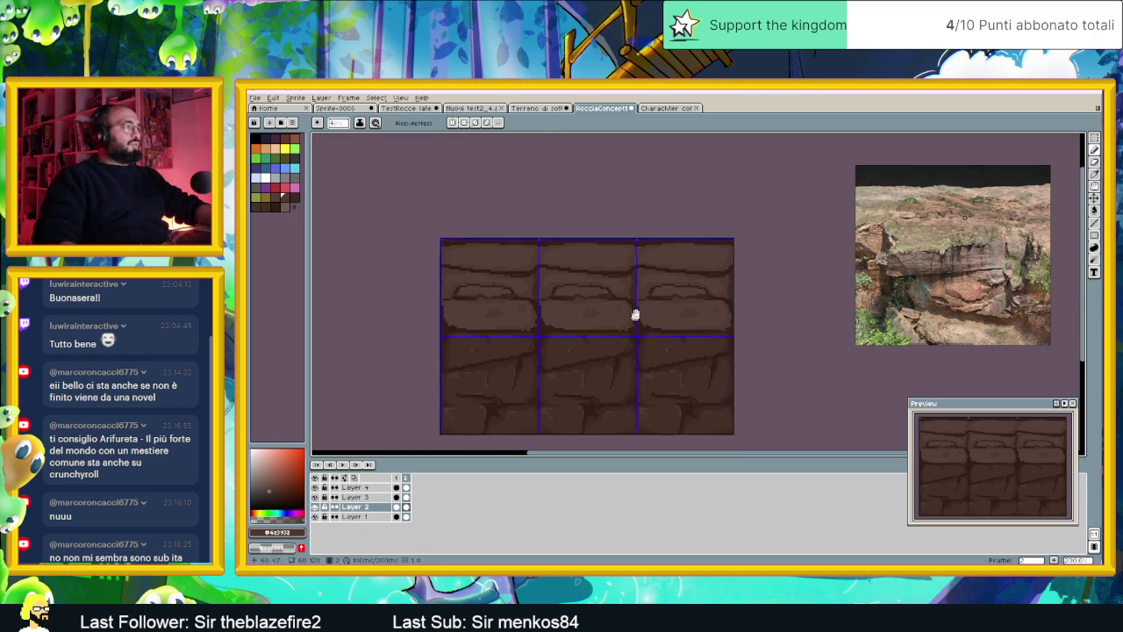
scroll(634, 313, "down", 1)
left_click(255, 98)
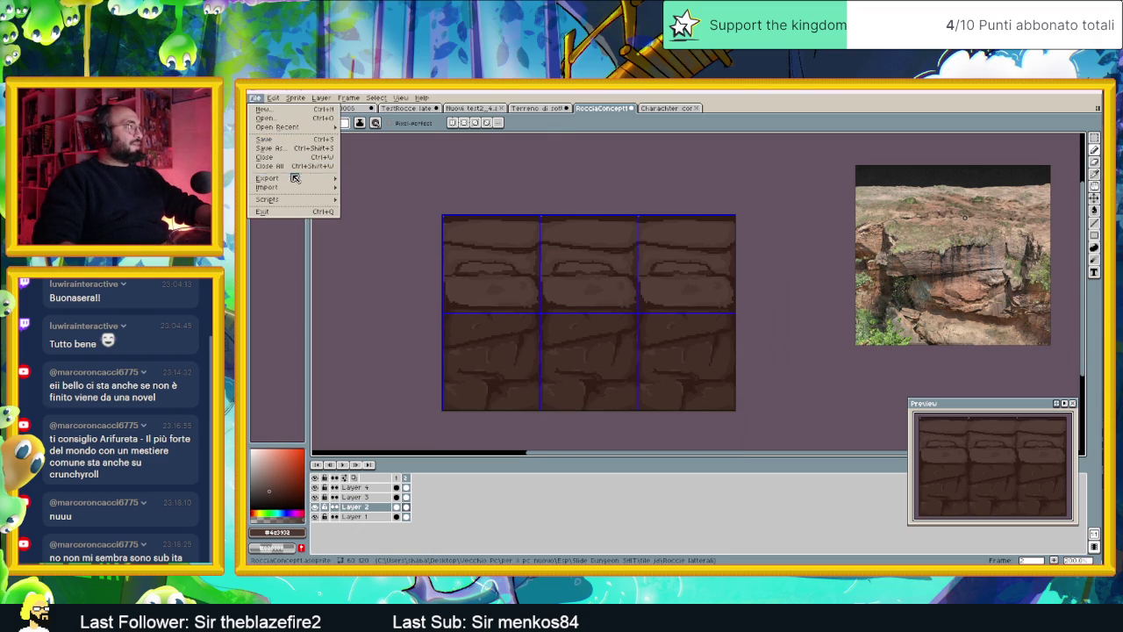
mouse_move(328, 181)
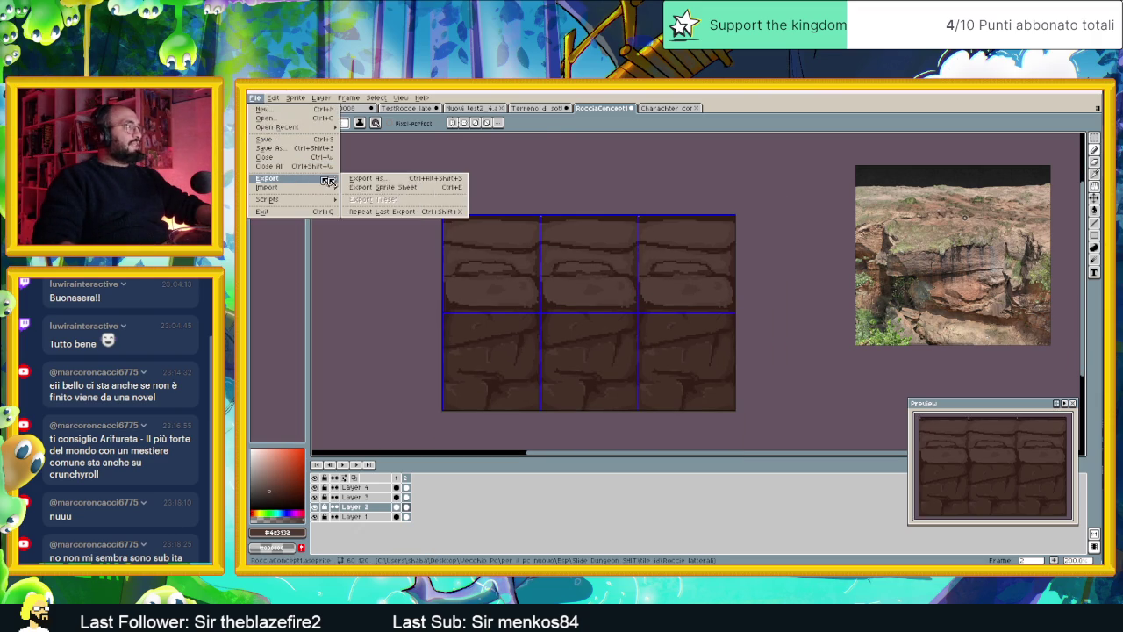
left_click(403, 179)
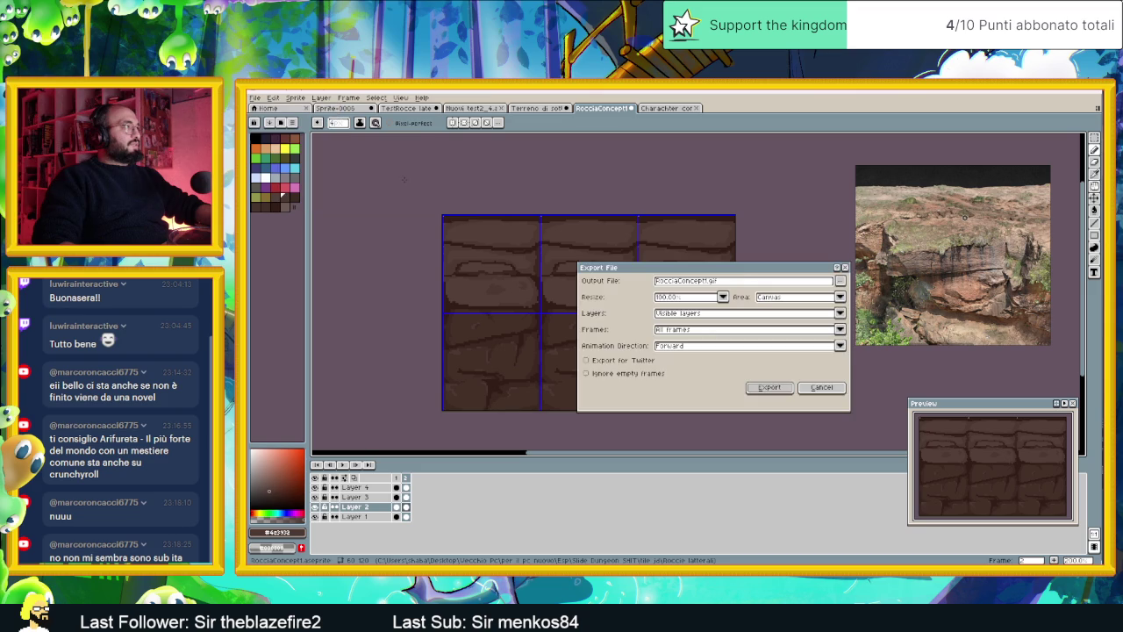
left_click(839, 280)
left_click(786, 296)
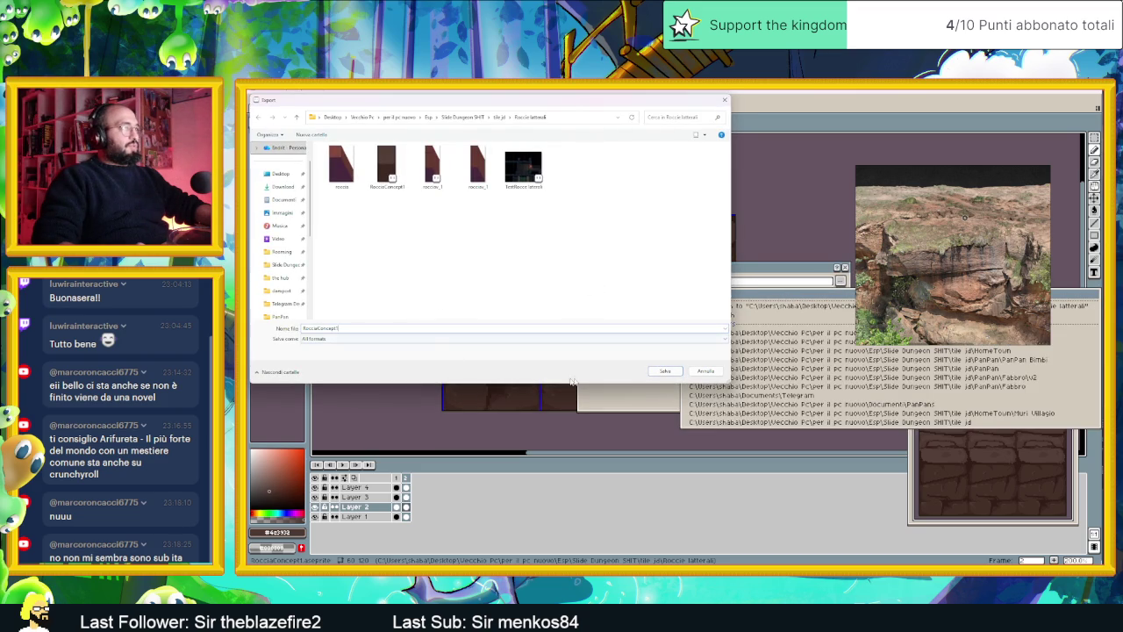
left_click(618, 339)
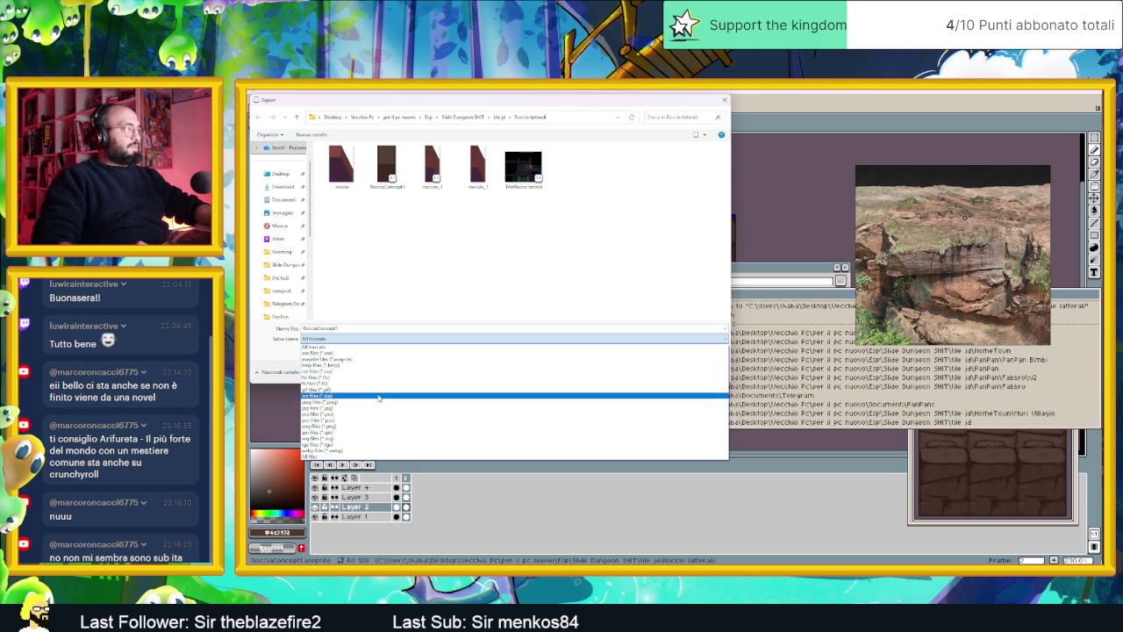
left_click(369, 427)
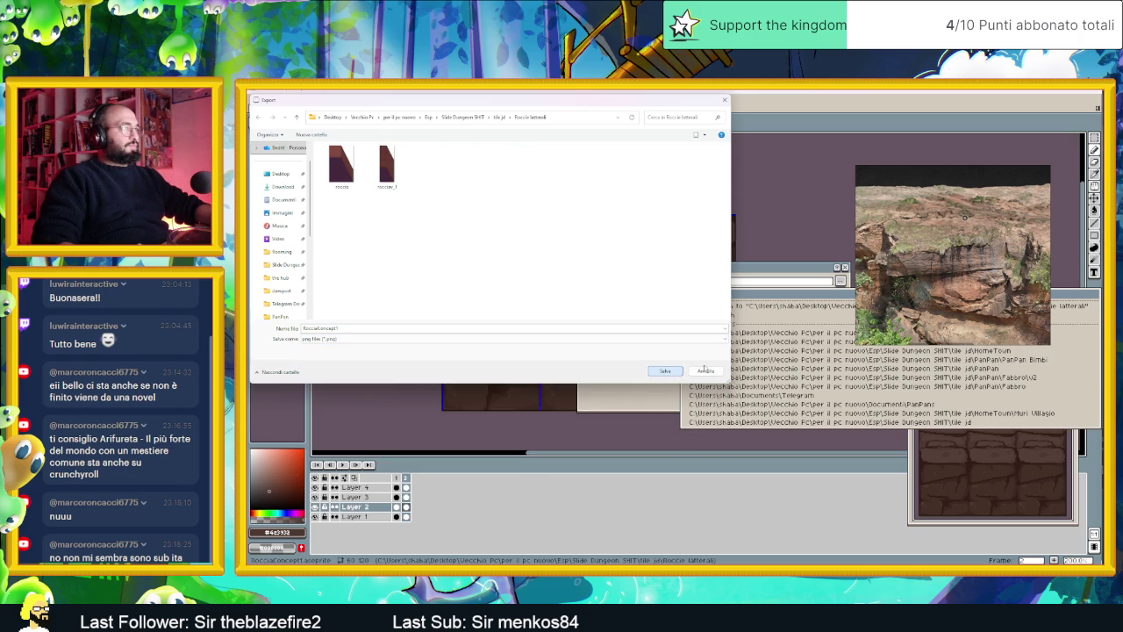
left_click(705, 370)
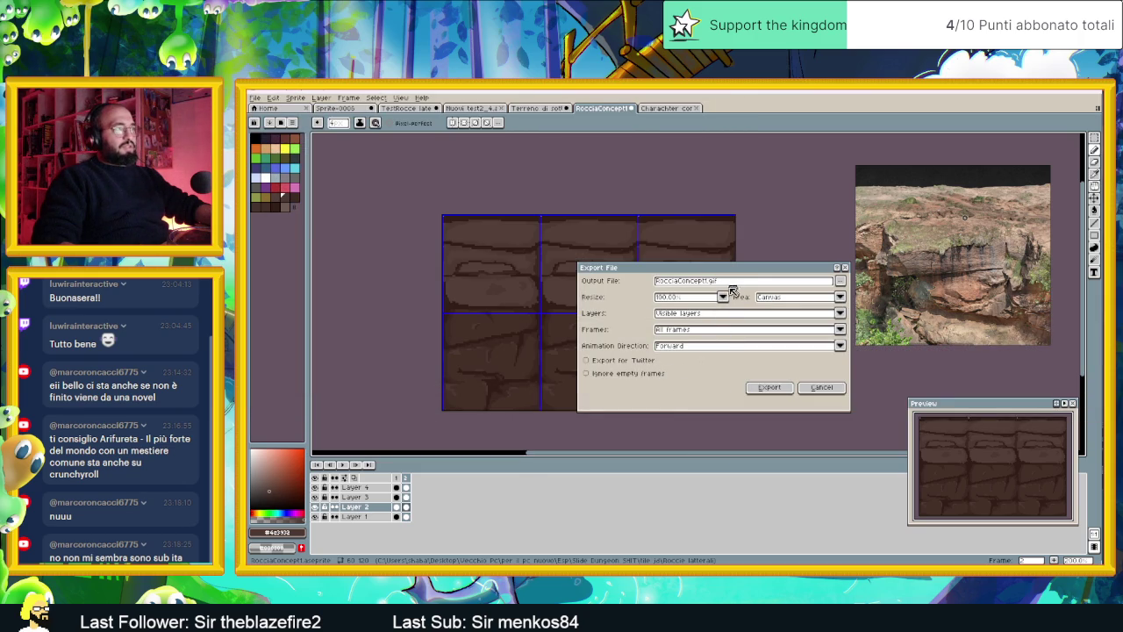
left_click(815, 388)
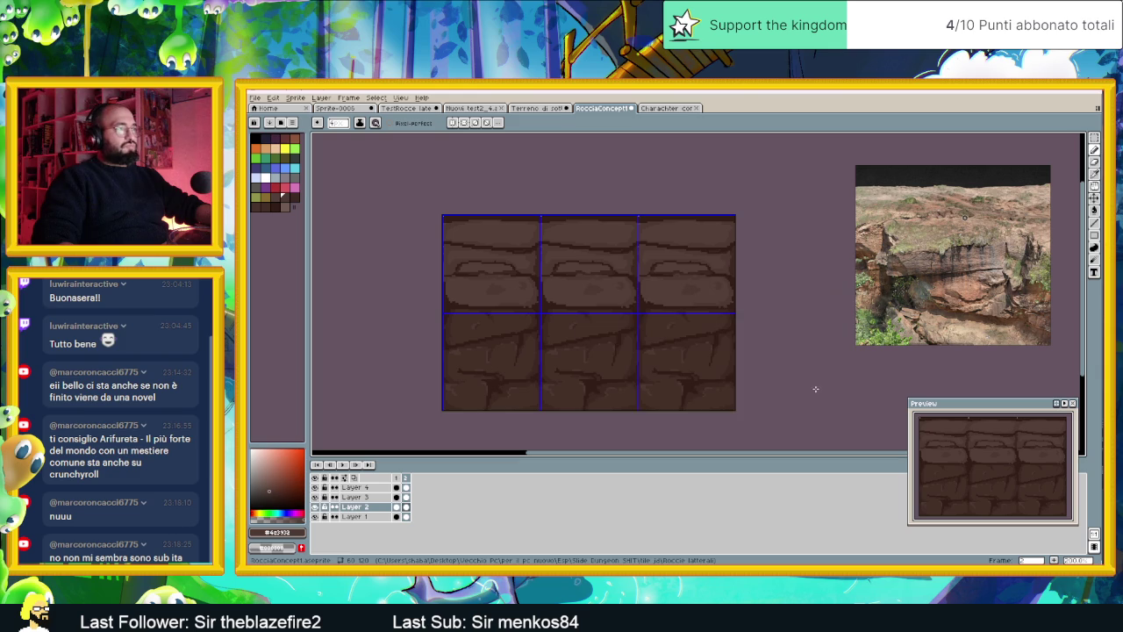
- Export the rock tiles as a sprite sheet with Open Sprite Sheet enabled
left_click(255, 99)
mouse_move(296, 179)
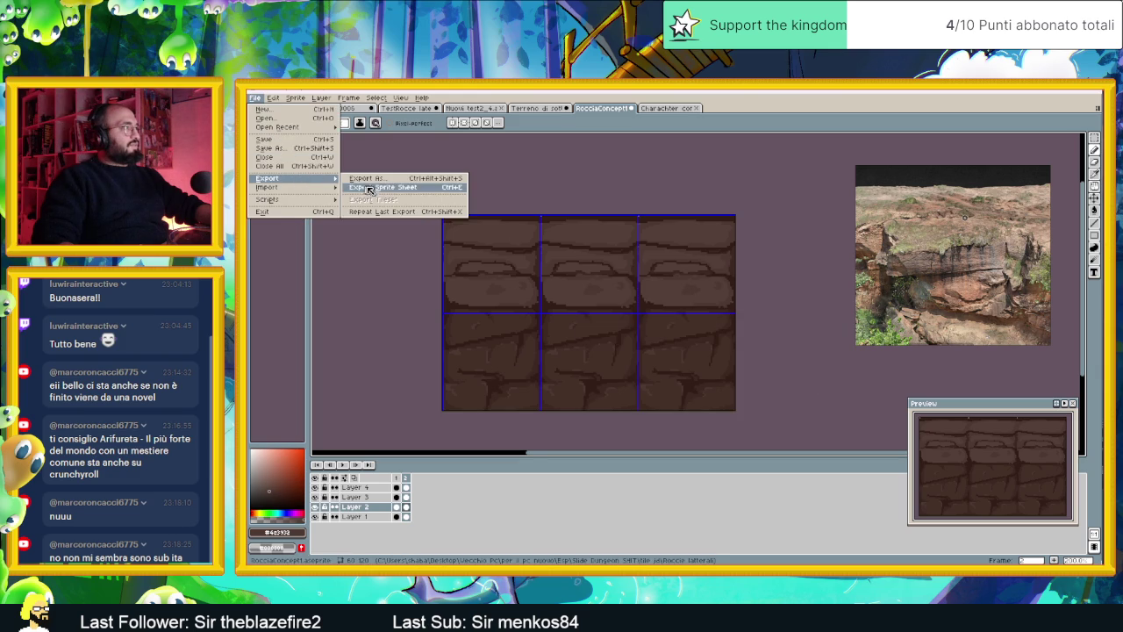
left_click(368, 189)
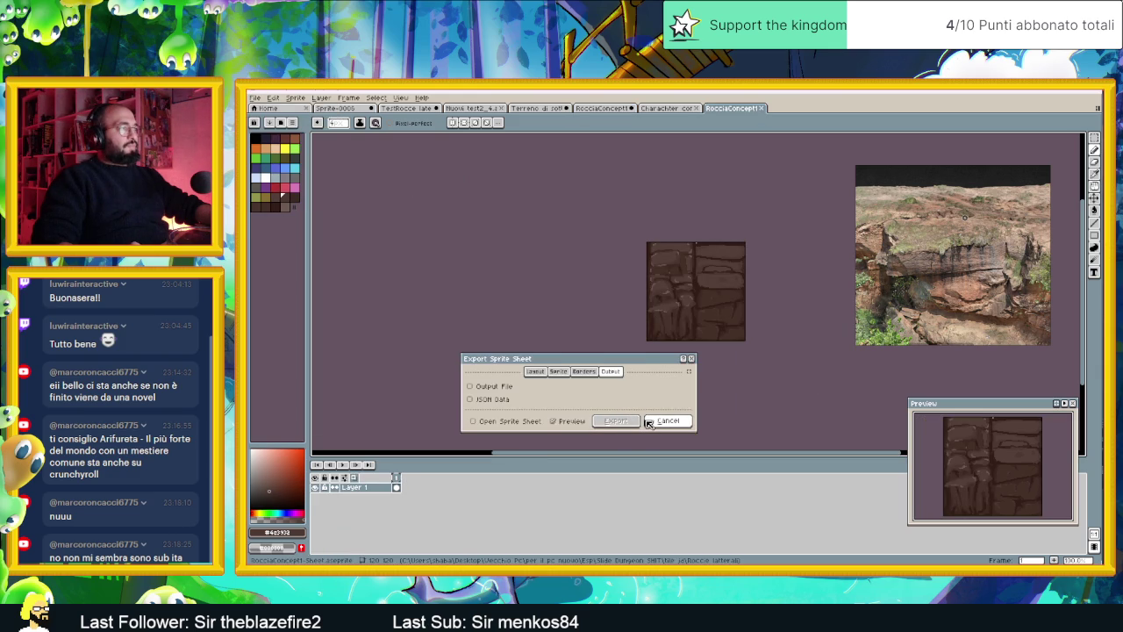
left_click(493, 420)
left_click(614, 421)
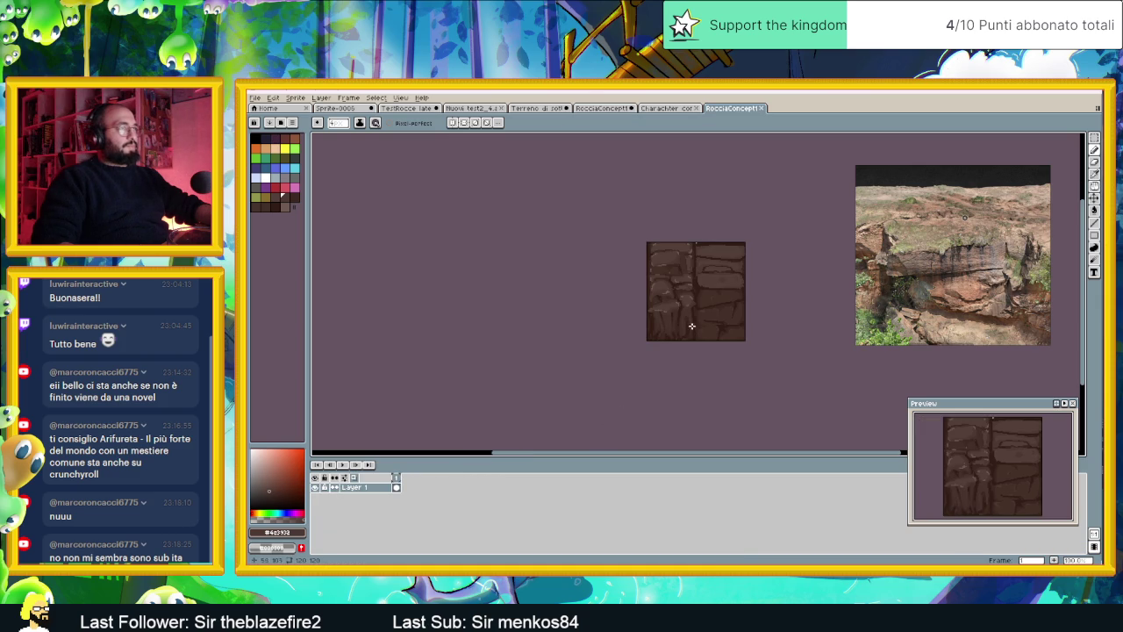
- Export the new sheet as RocciaConcept1-Sheet.png and minimise Aseprite
left_click(261, 99)
mouse_move(307, 179)
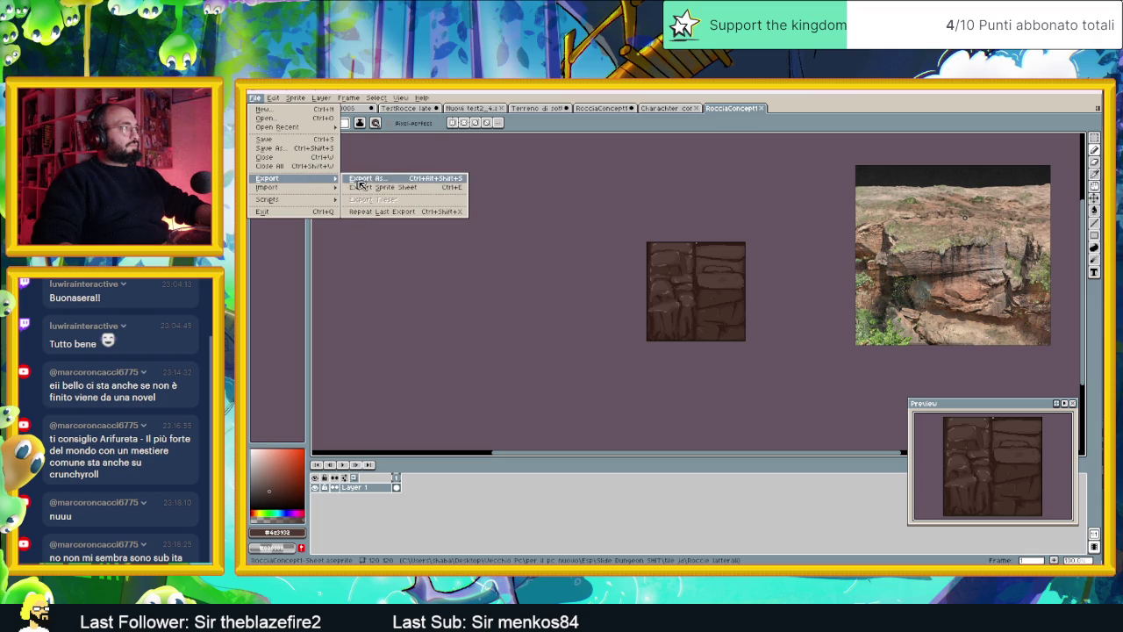
left_click(361, 179)
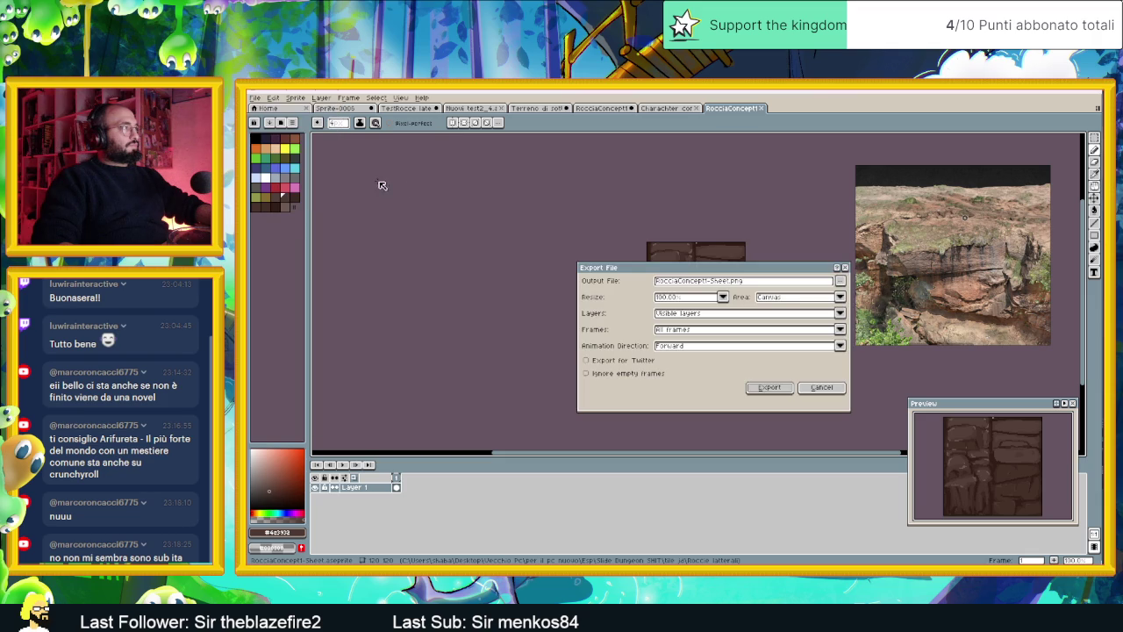
left_click(779, 389)
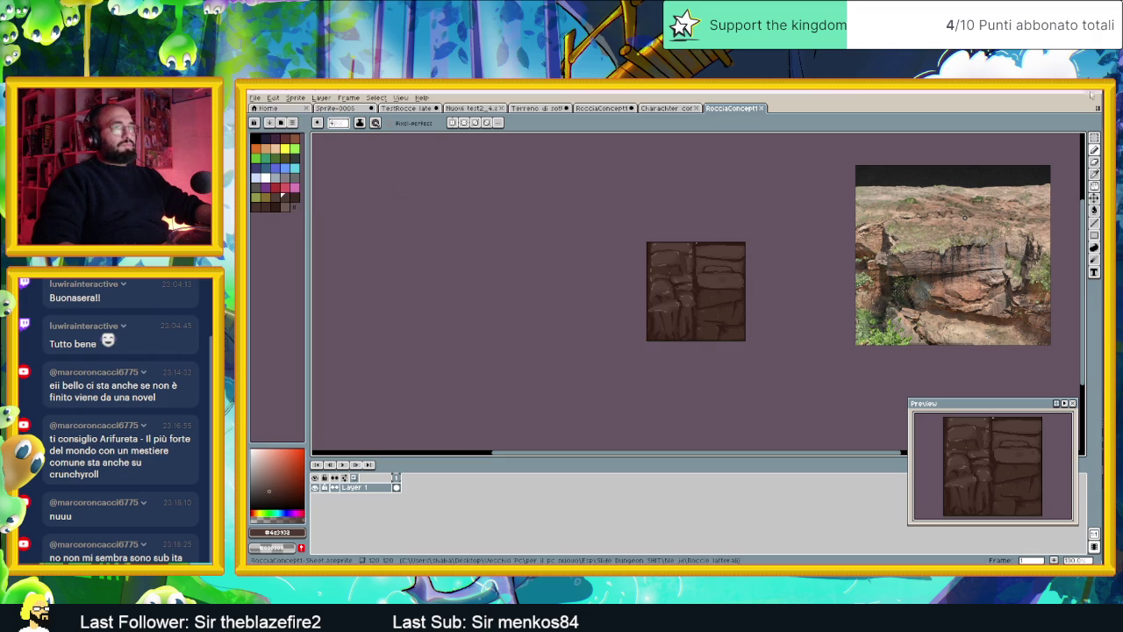
left_click(1054, 94)
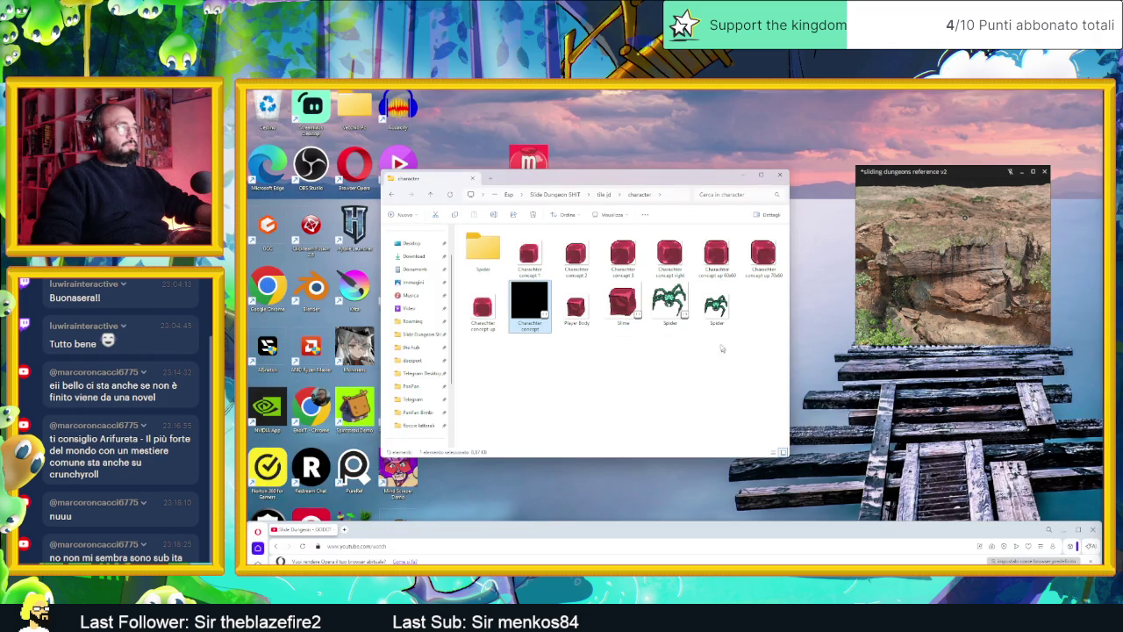
- Locate RocciaConcept1 Sheet under Slide Dungeon SHIT > tile jd > Roccie laterali, then return to Godot
left_click(569, 194)
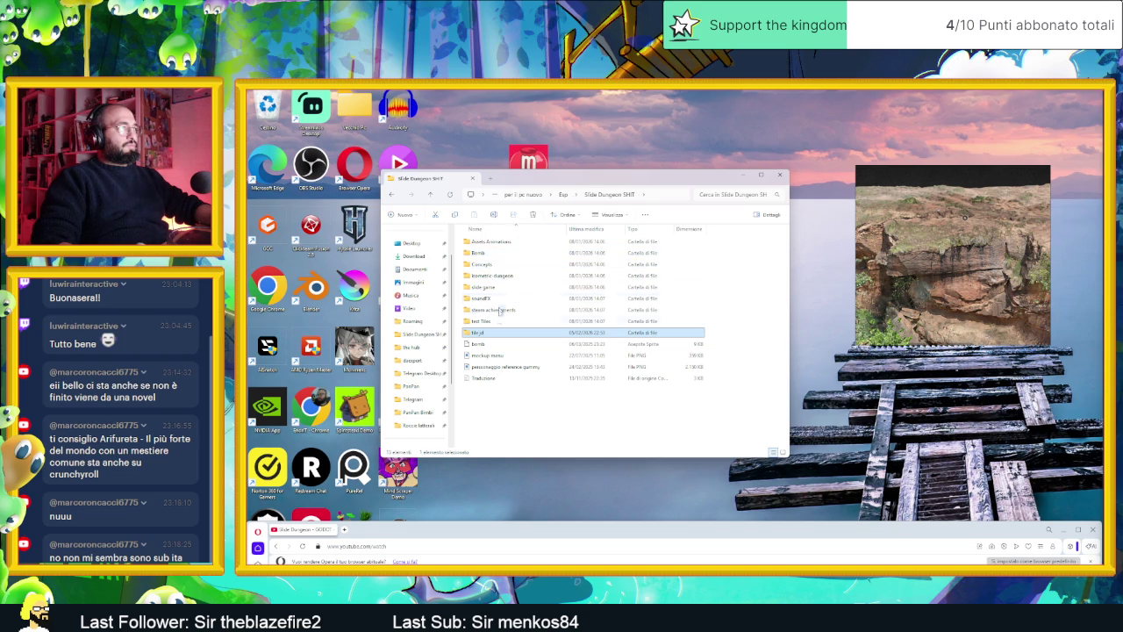
double_click(496, 335)
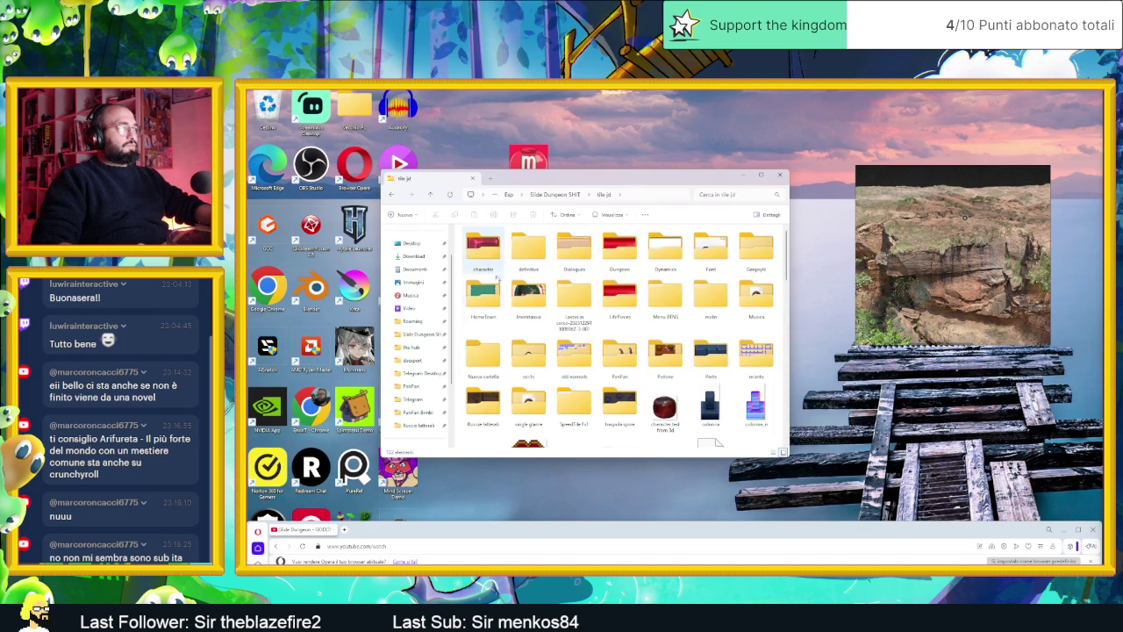
left_click(490, 302)
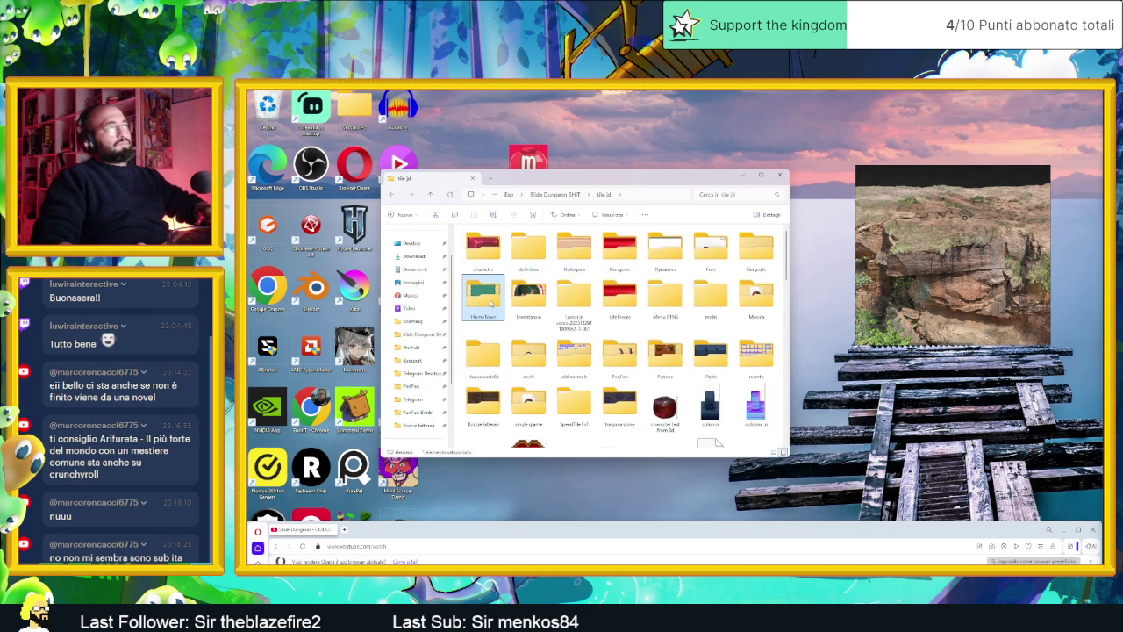
double_click(482, 404)
left_click(584, 259)
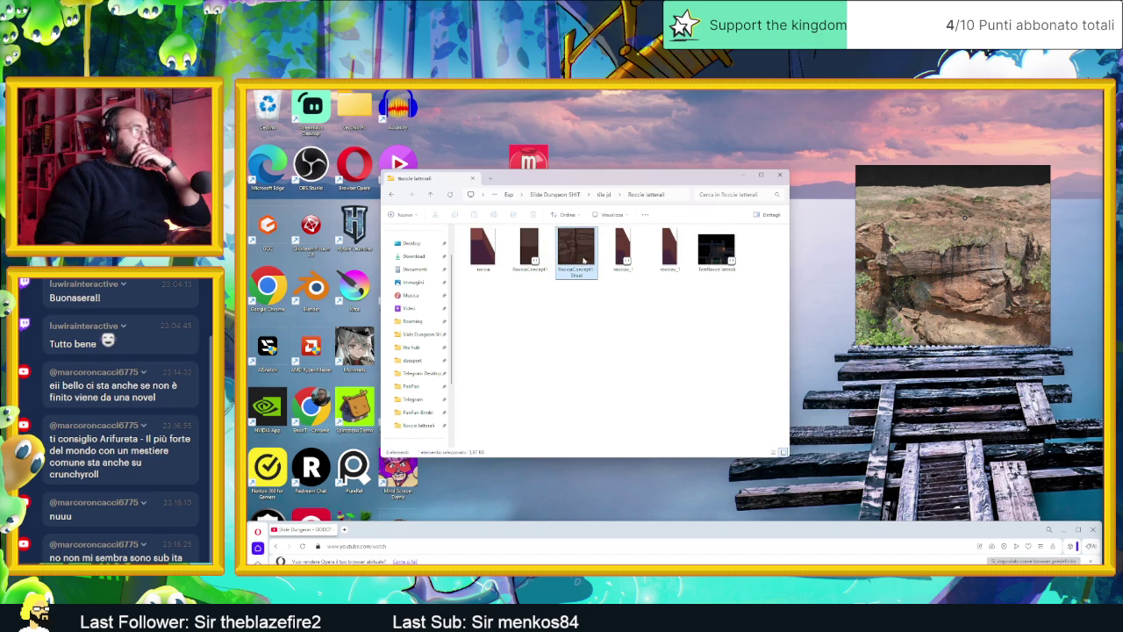
key("alt+Tab")
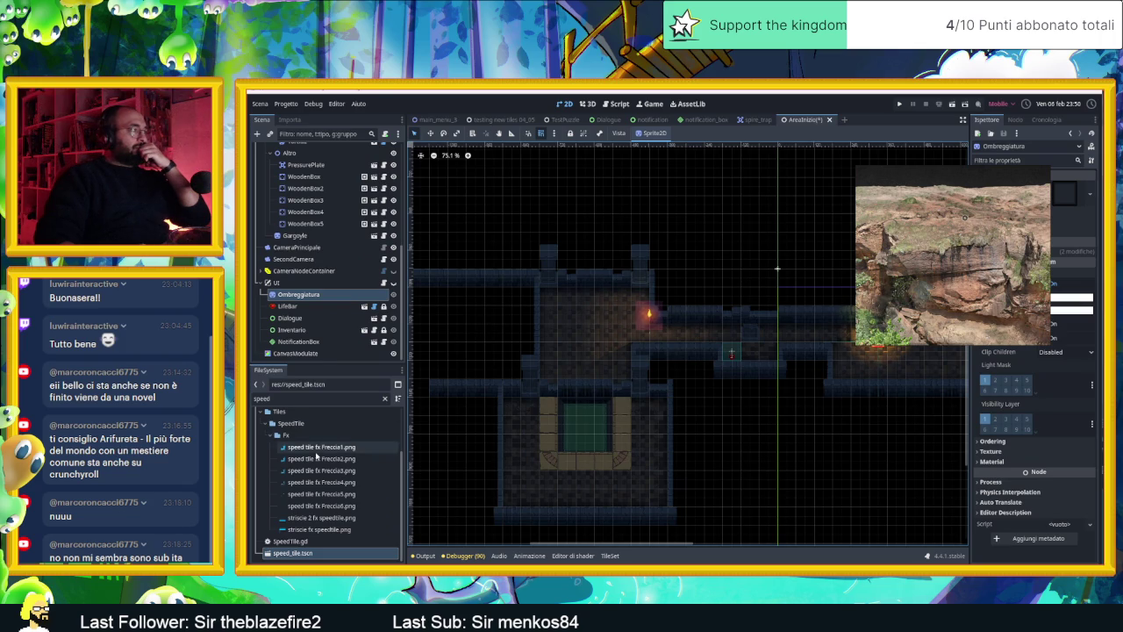
- Clear the FileSystem filter, open Grafics/Test Roccia, and drop RocciaConcept1-Sheet.png into it from Explorer
left_click(384, 400)
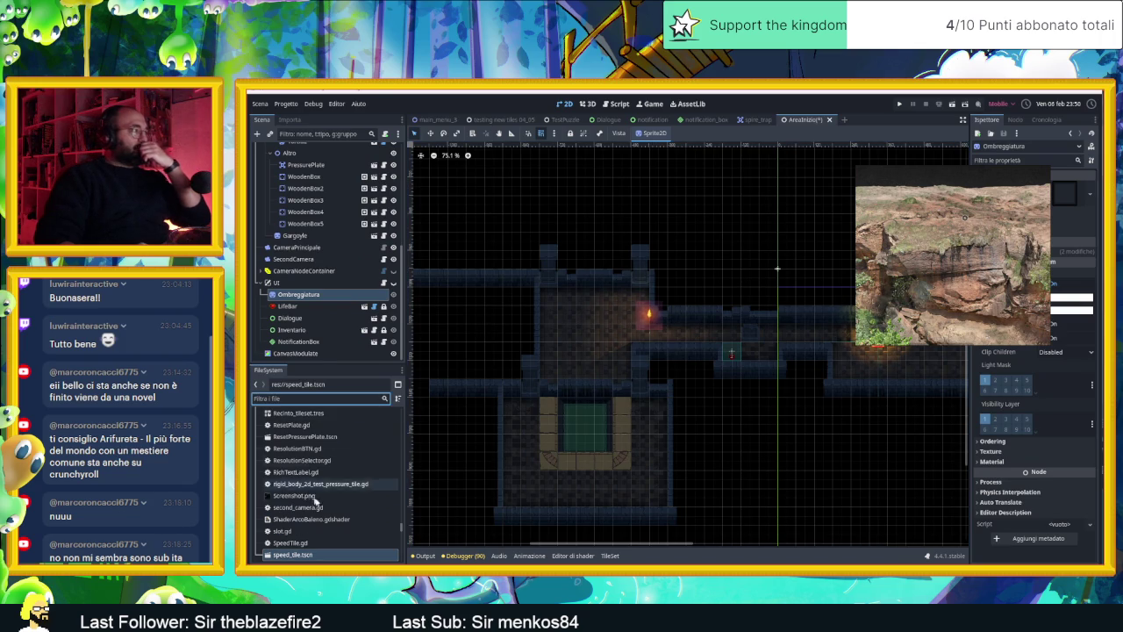
scroll(321, 504, "up", 5)
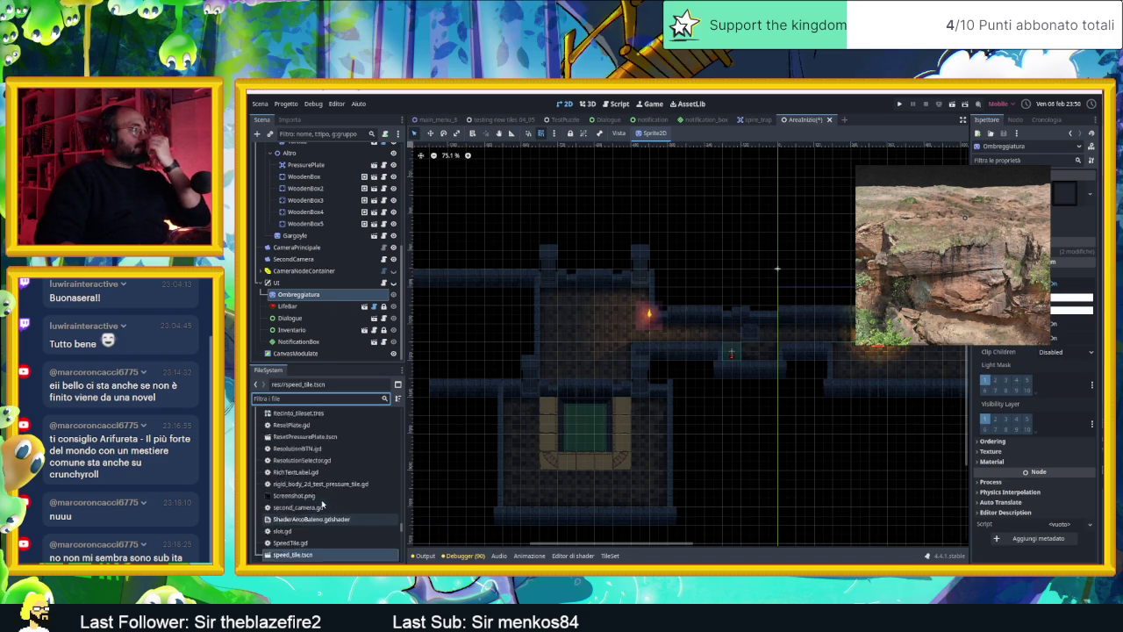
scroll(309, 488, "up", 10)
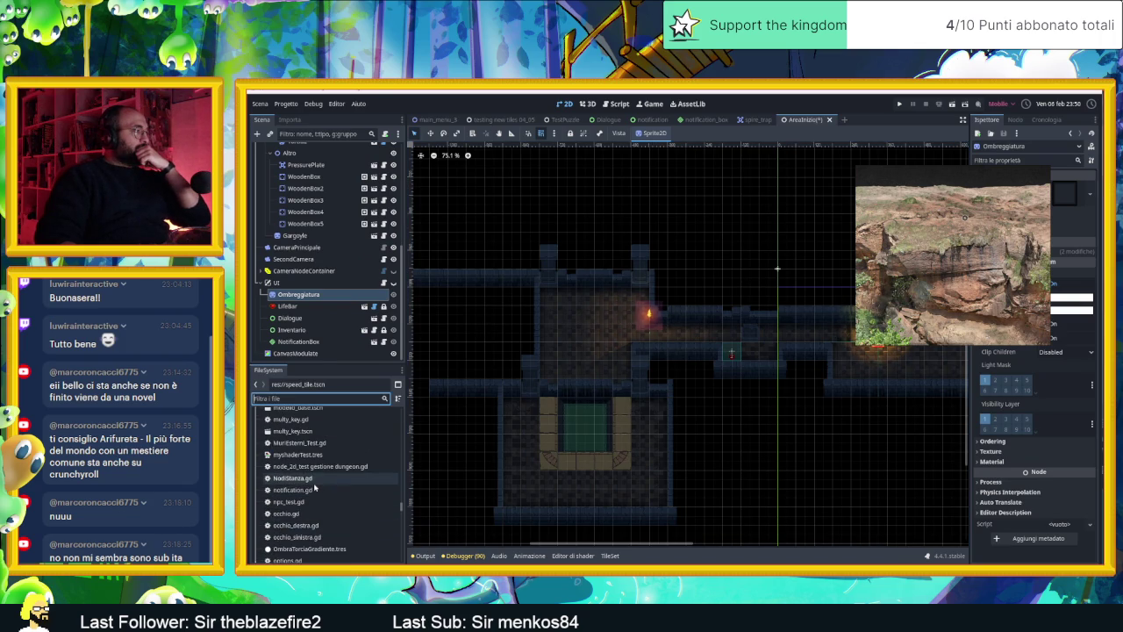
scroll(316, 487, "down", 8)
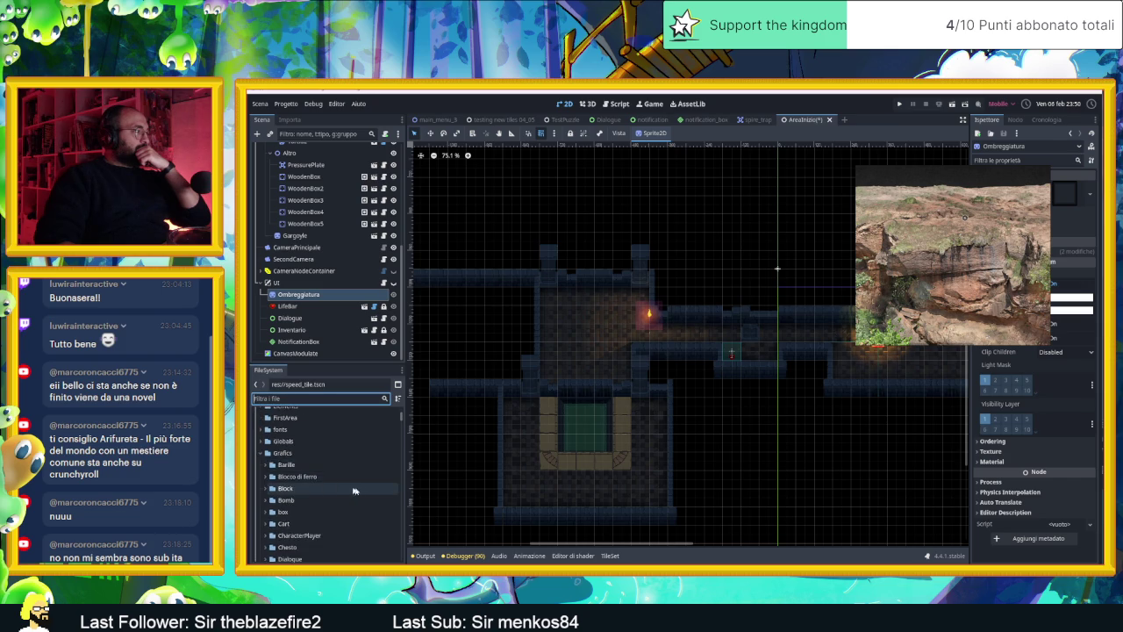
scroll(361, 491, "down", 5)
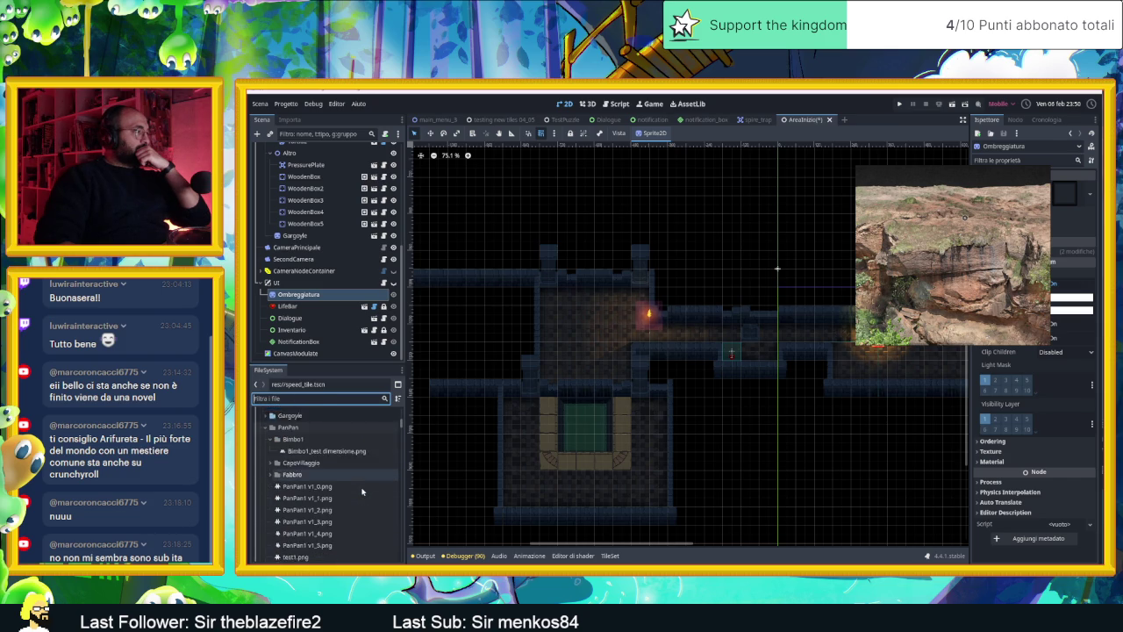
scroll(361, 491, "down", 2)
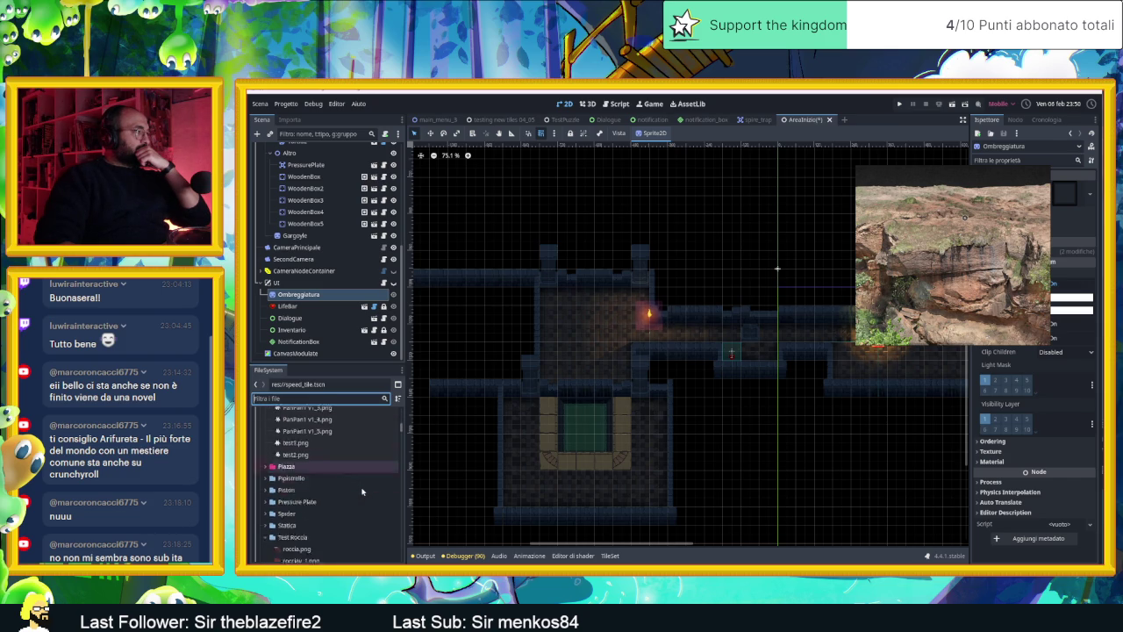
double_click(315, 499)
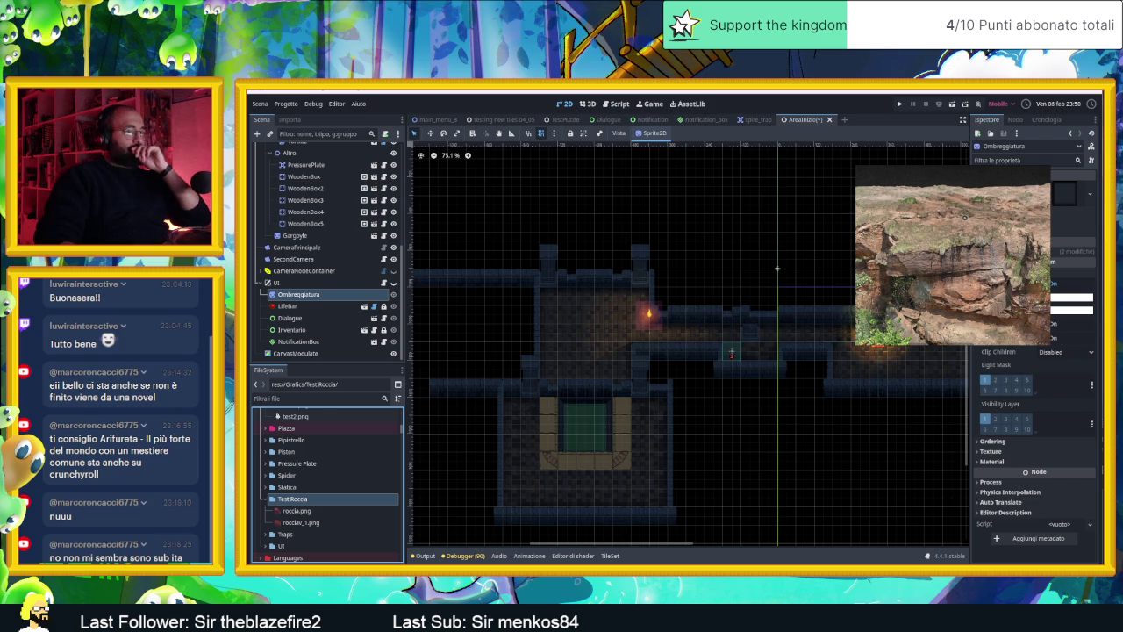
key("alt+Tab")
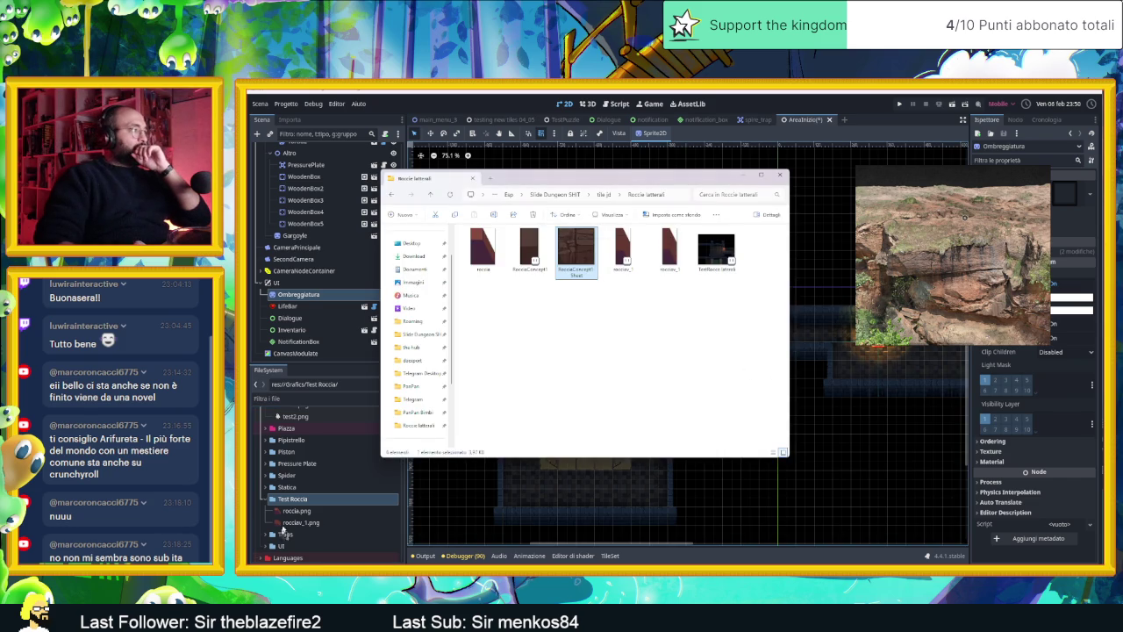
left_click_drag(293, 498, 295, 500)
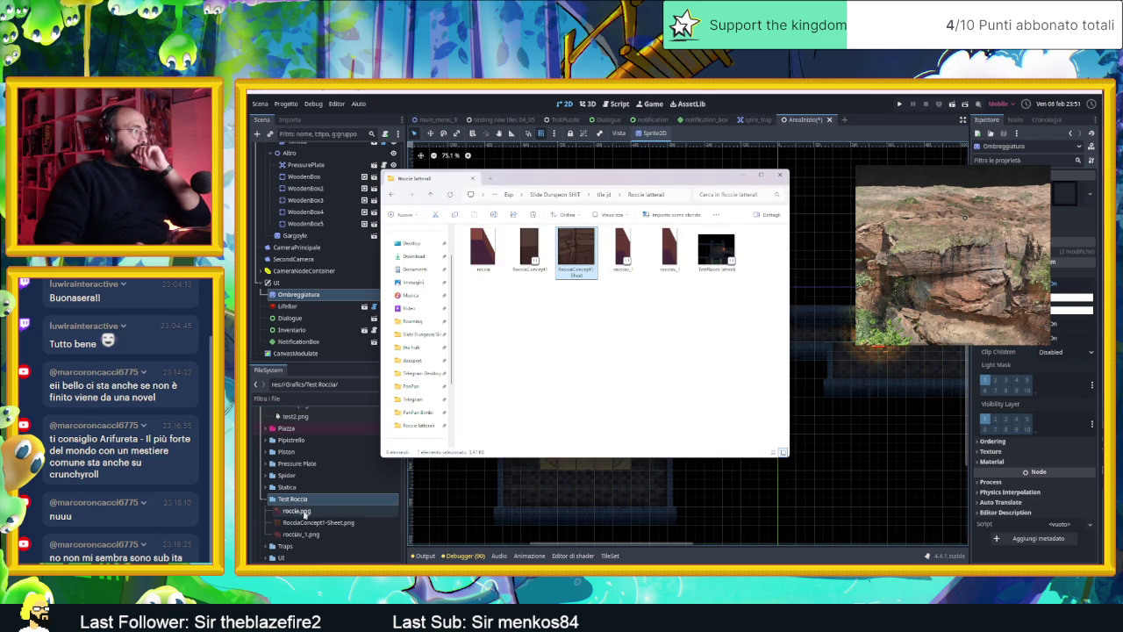
scroll(315, 198, "up", 5)
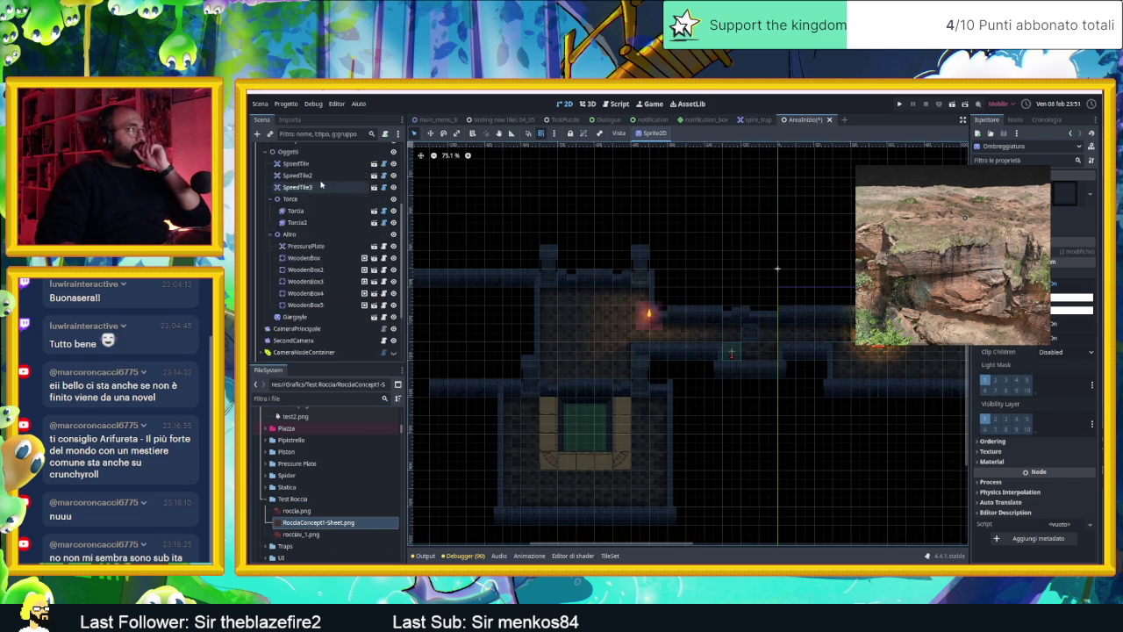
- Add RocciaConcept1-Sheet.png to the SottoAlPavimento TileSet as an atlas source with auto-created tiles
left_click(314, 198)
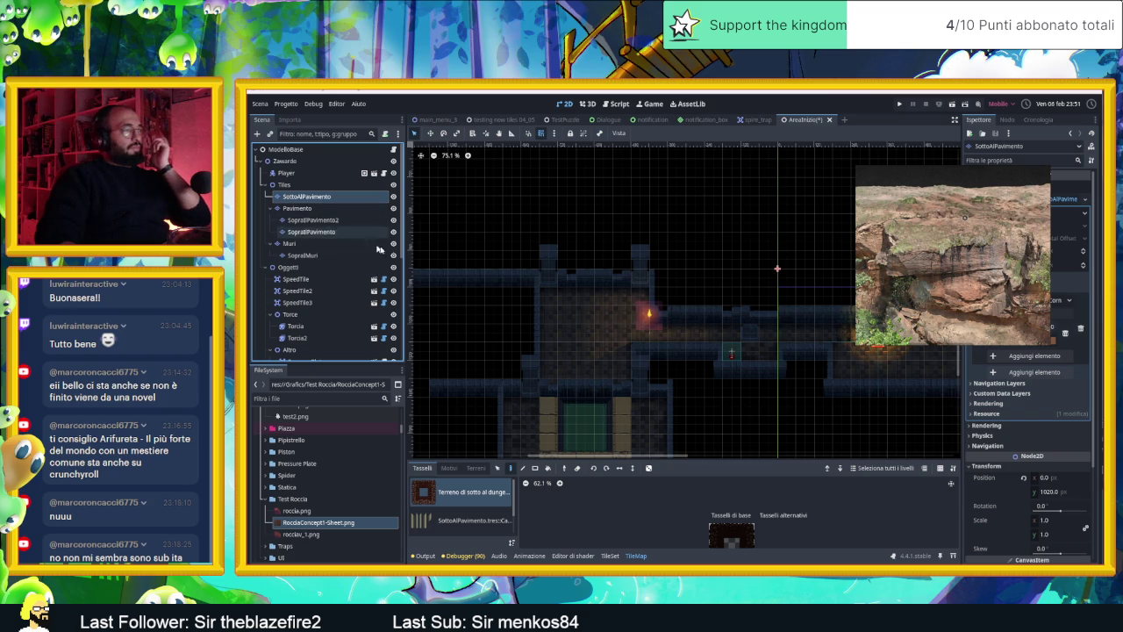
scroll(465, 522, "down", 1)
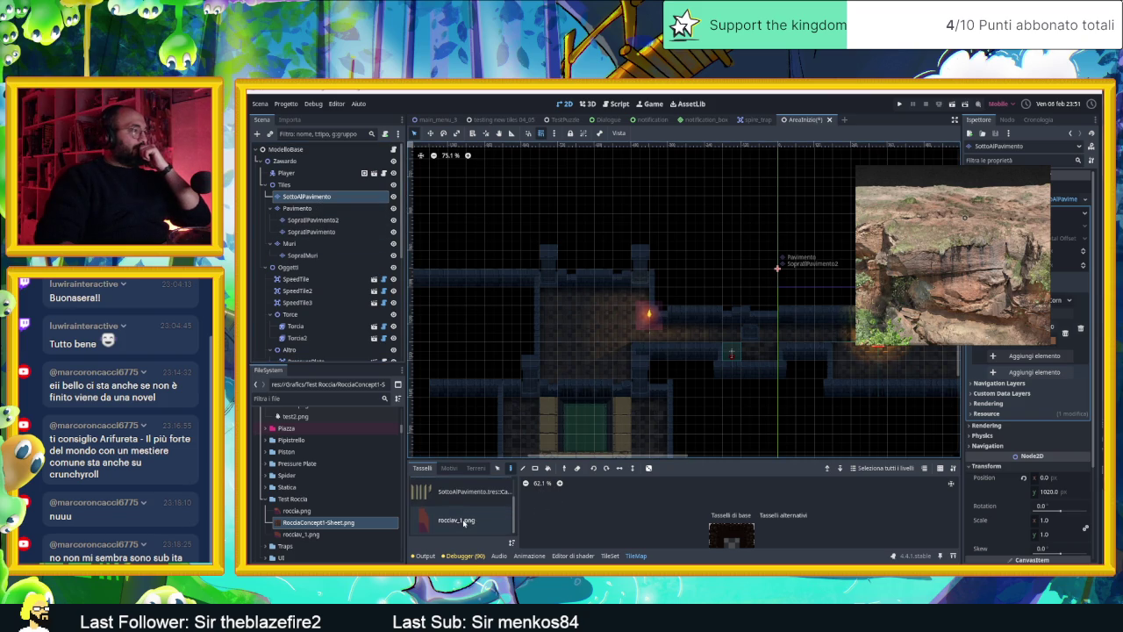
left_click(346, 526)
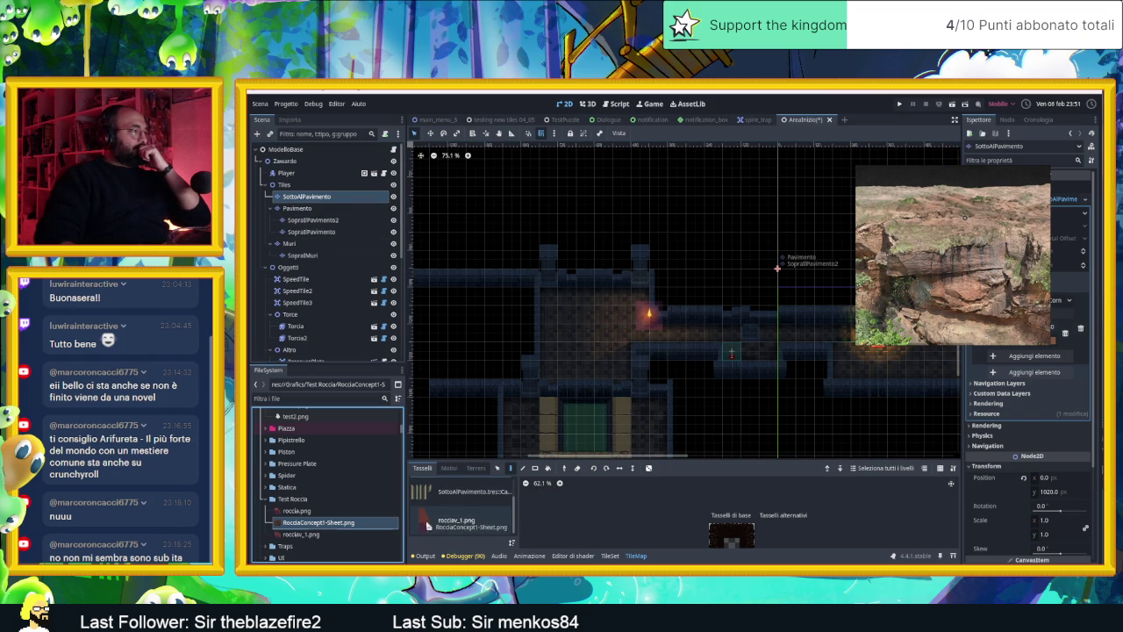
left_click(610, 556)
scroll(456, 507, "down", 1)
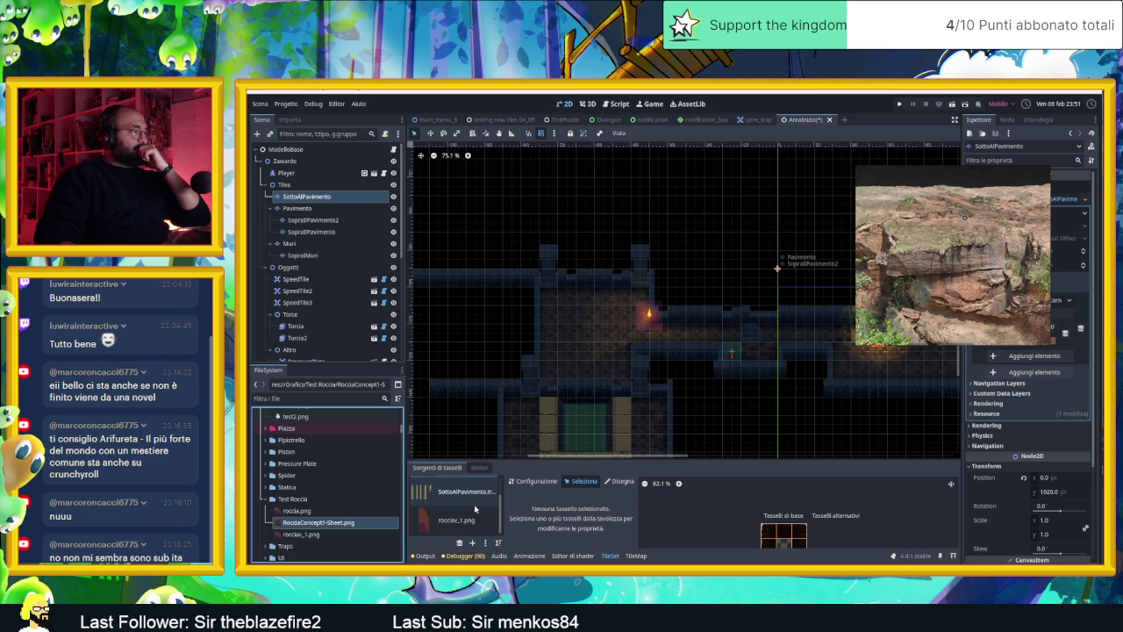
left_click_drag(318, 524, 428, 521)
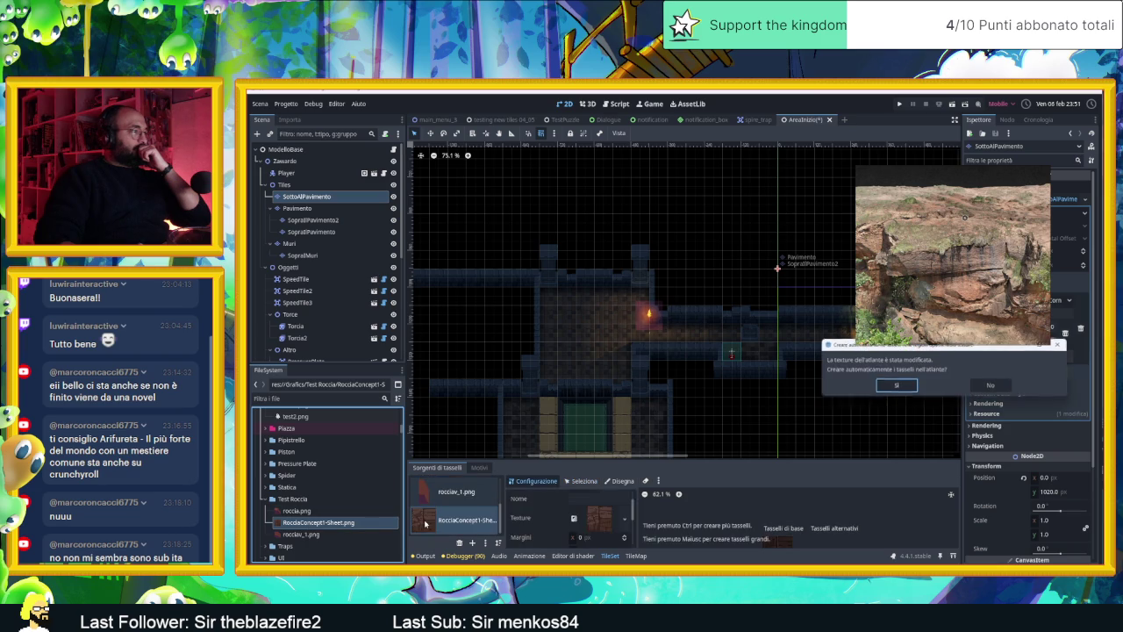
left_click(898, 387)
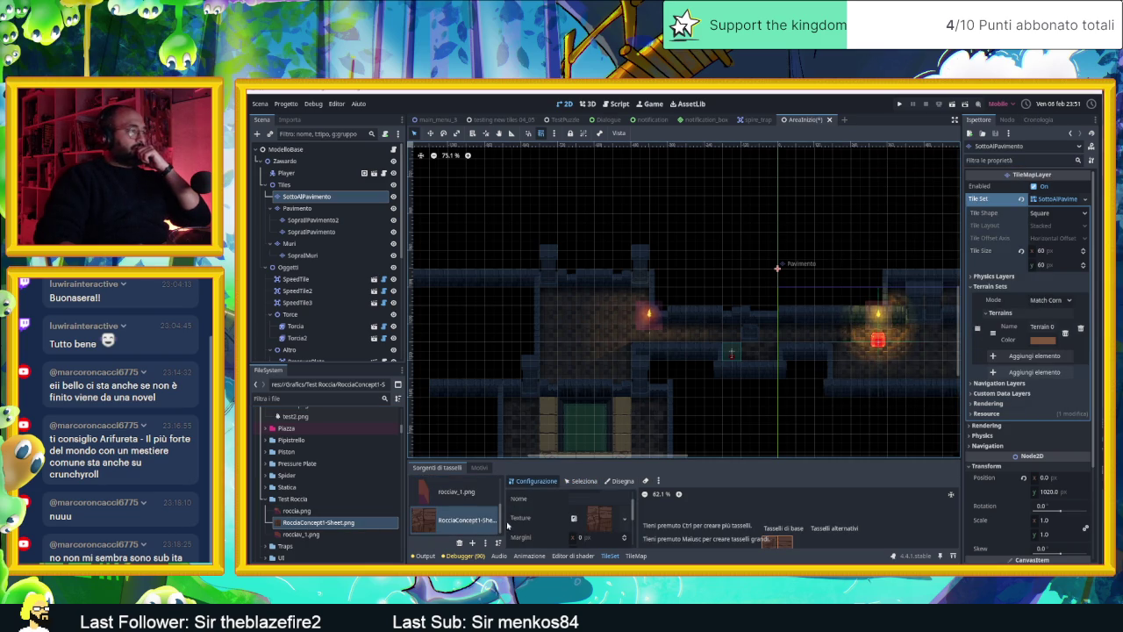
- Enlarge the tile panel and paint rock tiles along the top wall row
left_click_drag(755, 457, 760, 333)
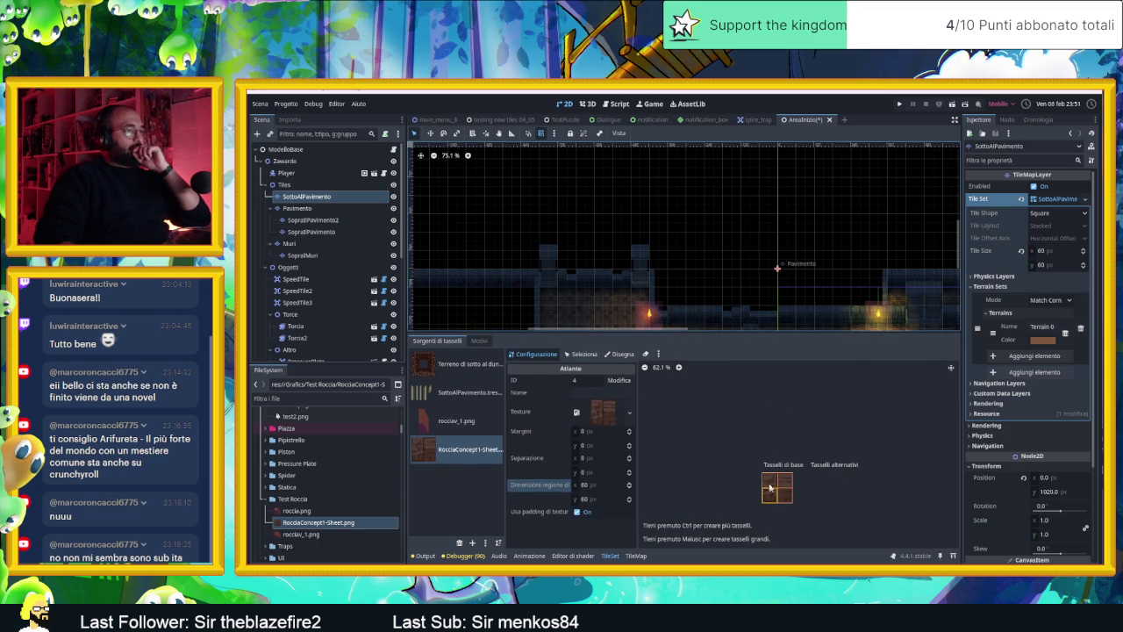
left_click(634, 555)
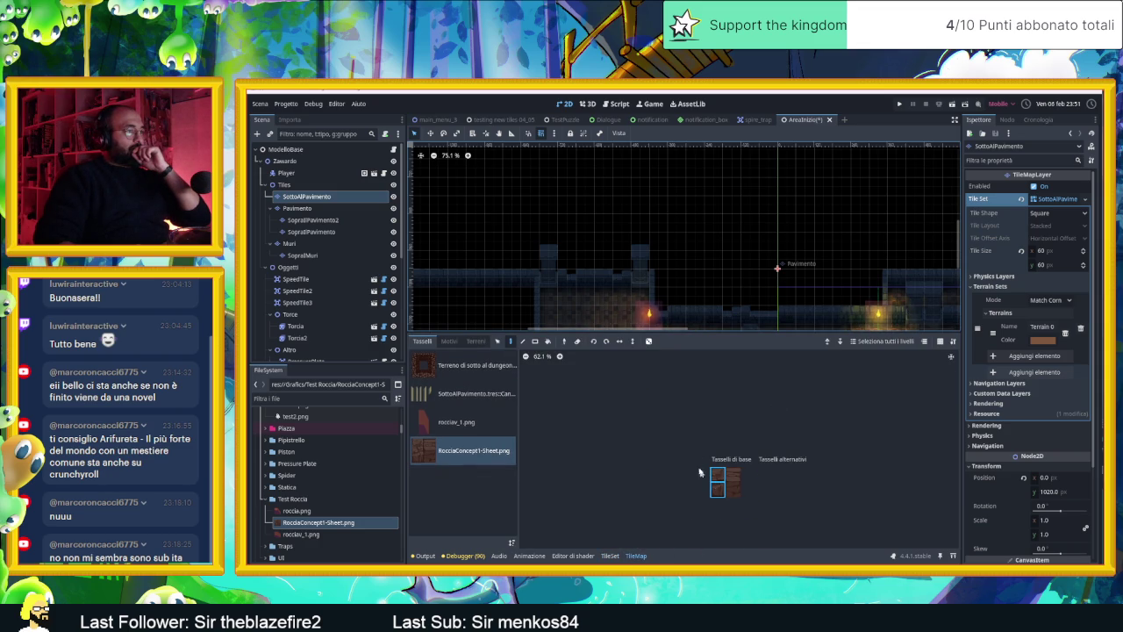
mouse_move(564, 273)
left_mouse_down()
mouse_move(662, 276)
mouse_move(655, 269)
mouse_move(660, 292)
mouse_move(684, 288)
left_mouse_up()
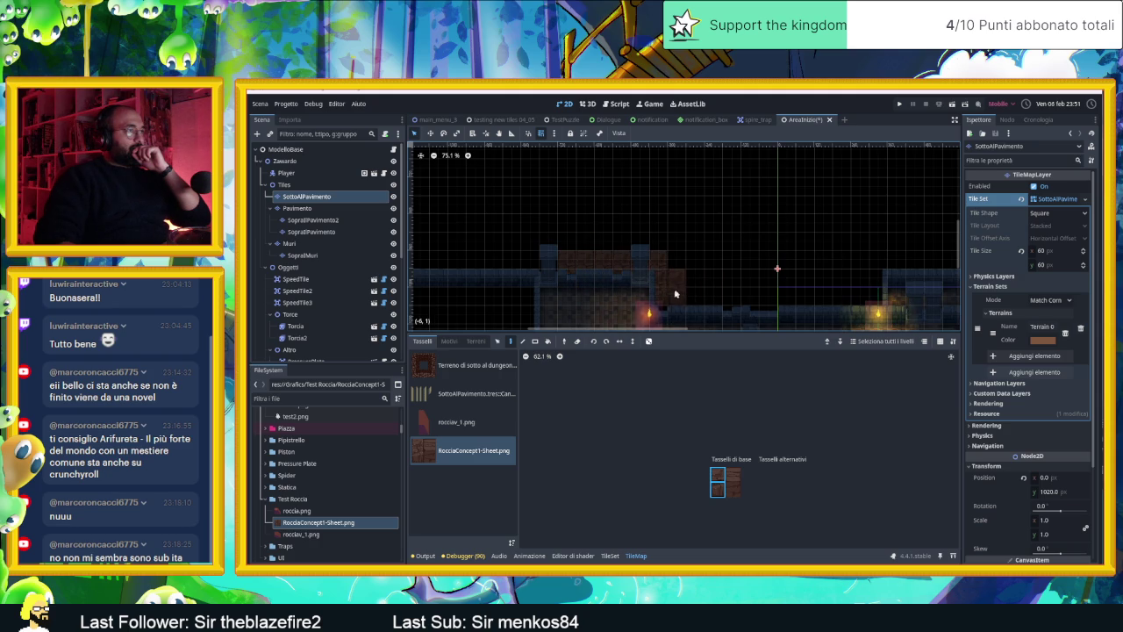
- Paint a row of rock tiles along the corridor's upper wall
left_click(661, 303)
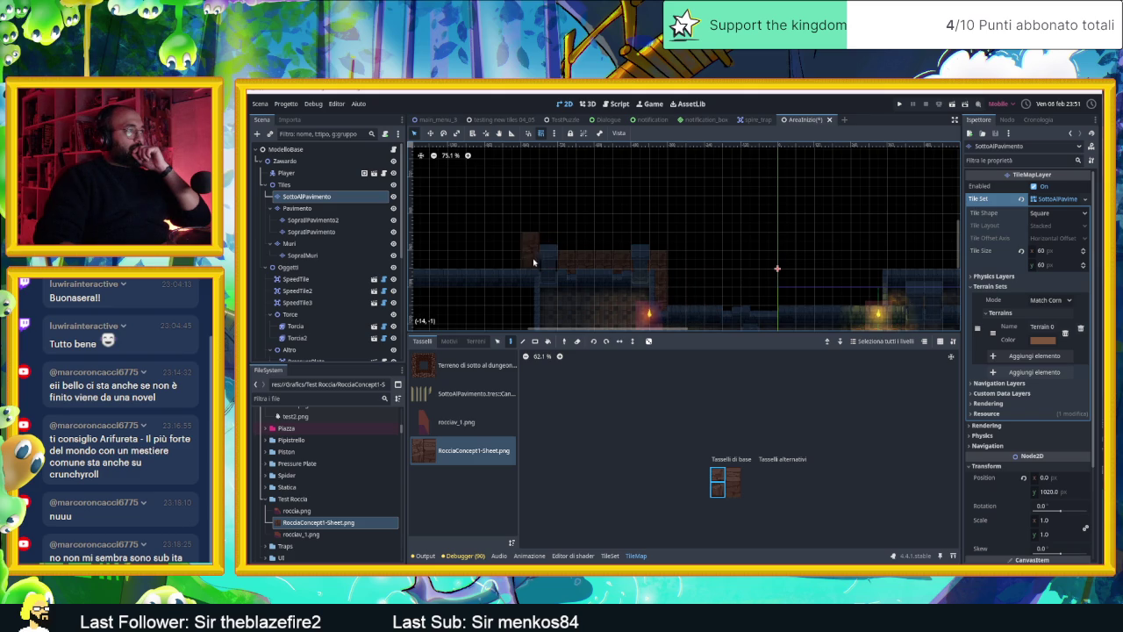
left_click_drag(534, 261, 438, 265)
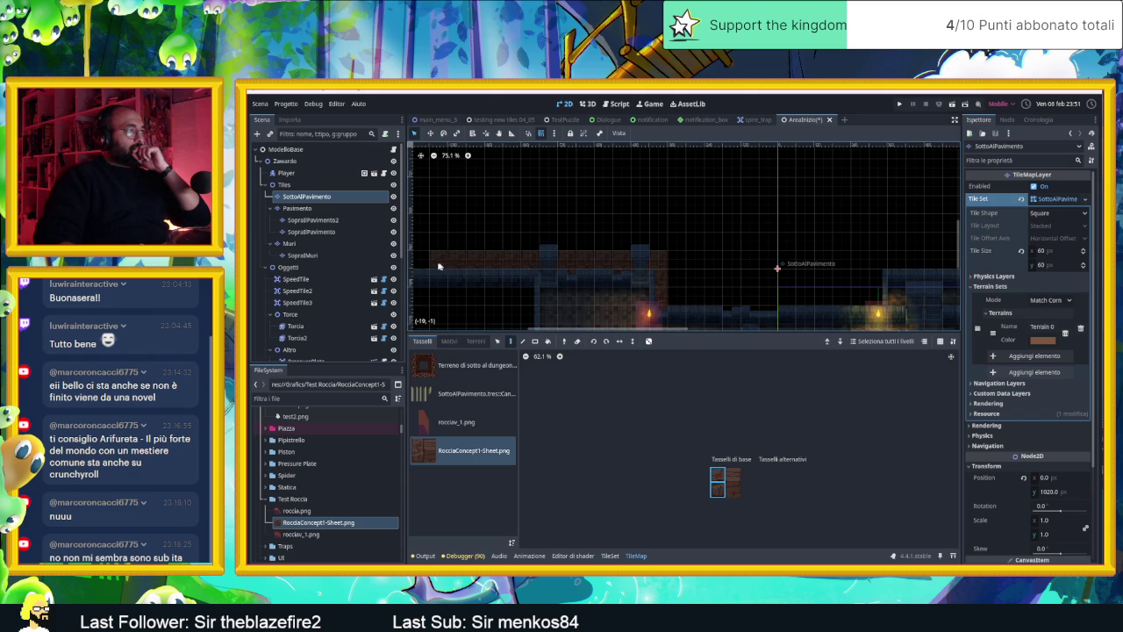
scroll(731, 238, "up", 4)
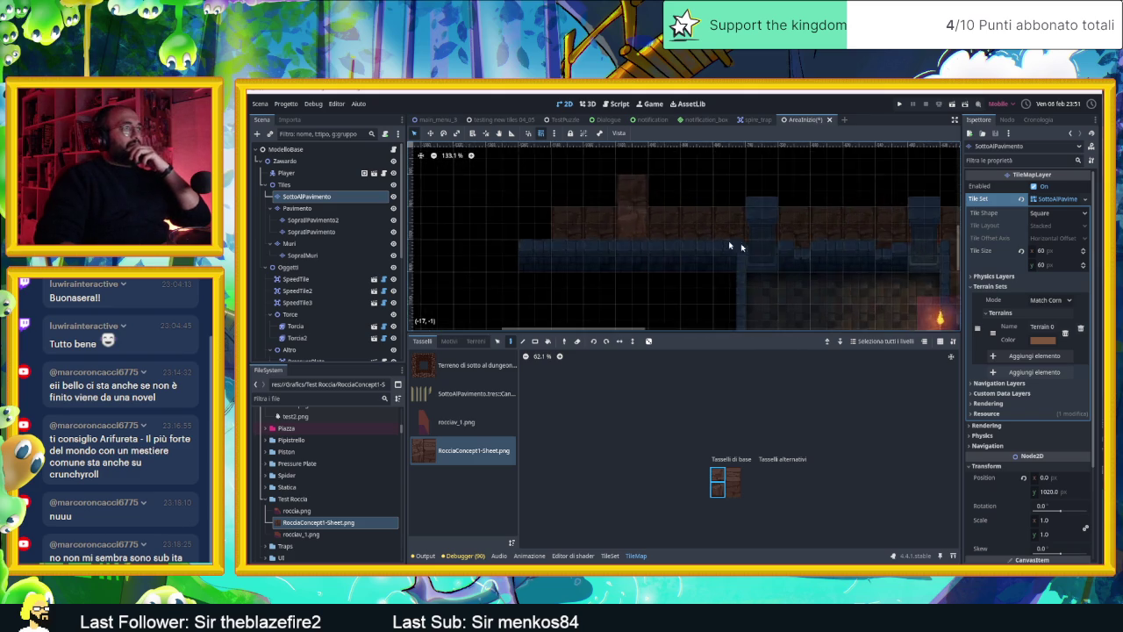
scroll(731, 246, "up", 5)
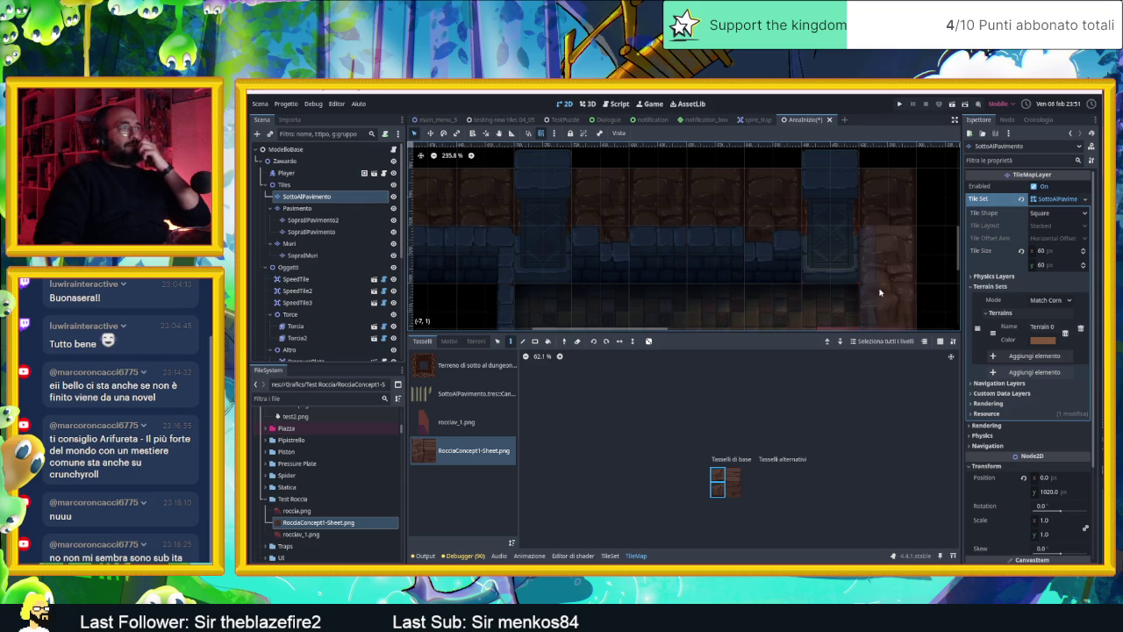
- Pick the rock sheet's top-right tile and bring the torch-lit left corridor into view
left_click(731, 476)
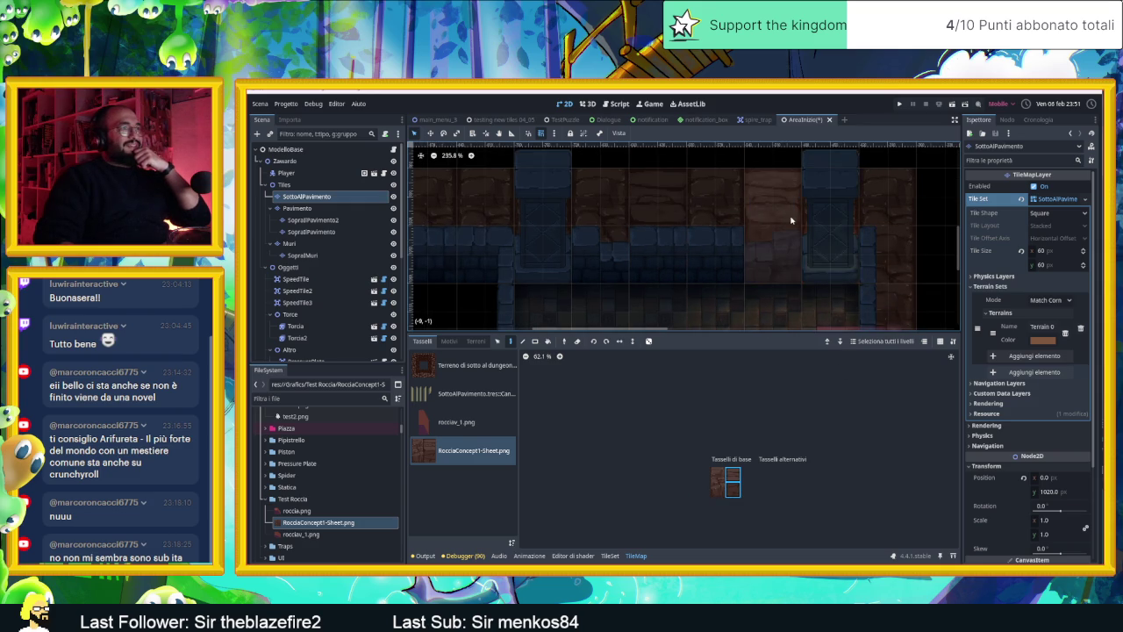
scroll(841, 250, "down", 1)
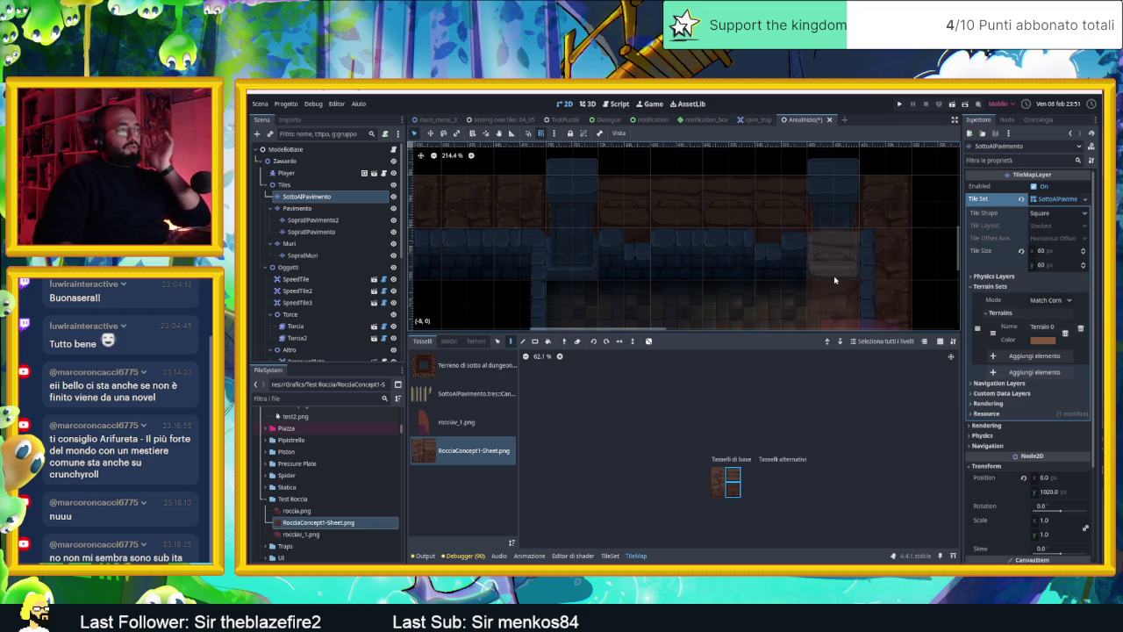
scroll(790, 255, "down", 2)
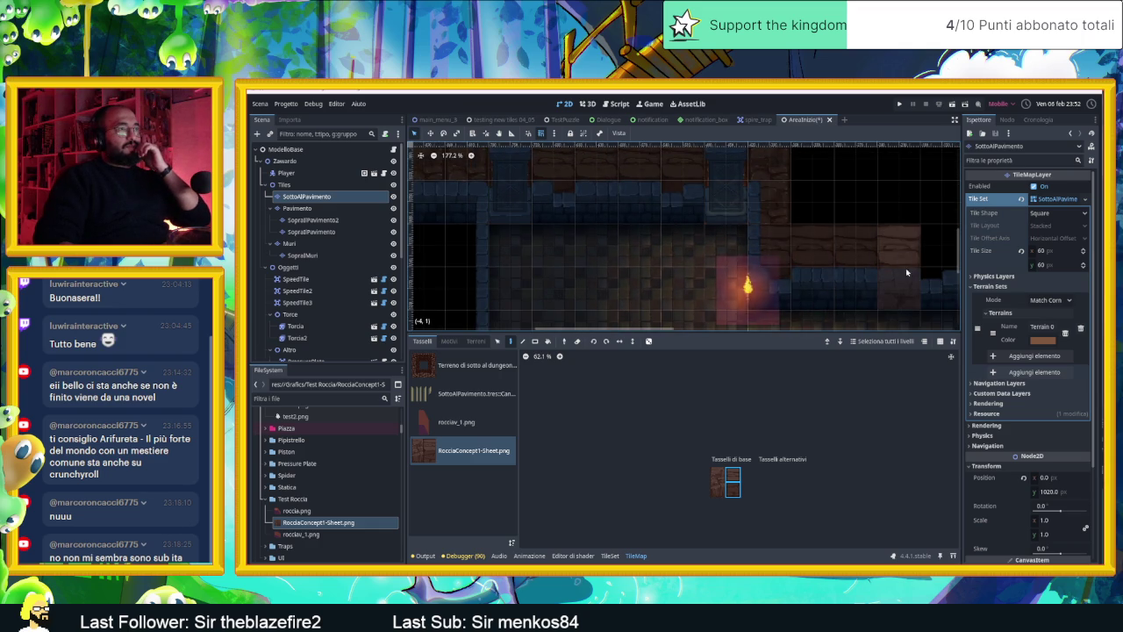
mouse_move(882, 258)
left_mouse_down()
mouse_move(657, 211)
mouse_move(774, 216)
left_mouse_up()
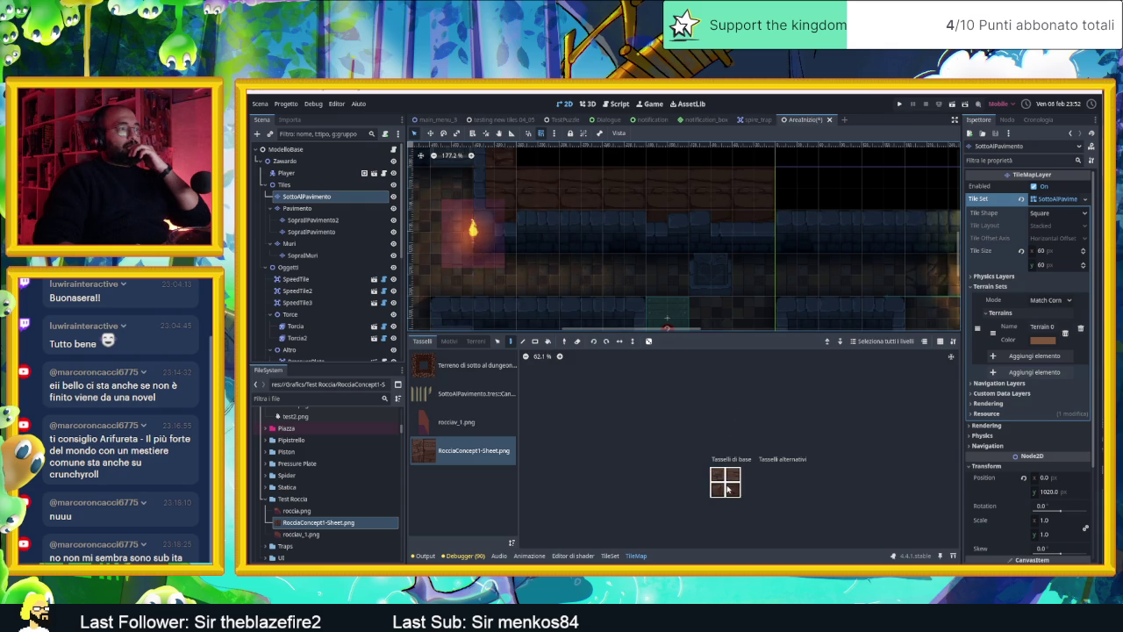
- Select all four rock tiles, enable random scattering, then pick a single tile and inspect placement
left_click_drag(727, 490, 692, 436)
left_click(650, 341)
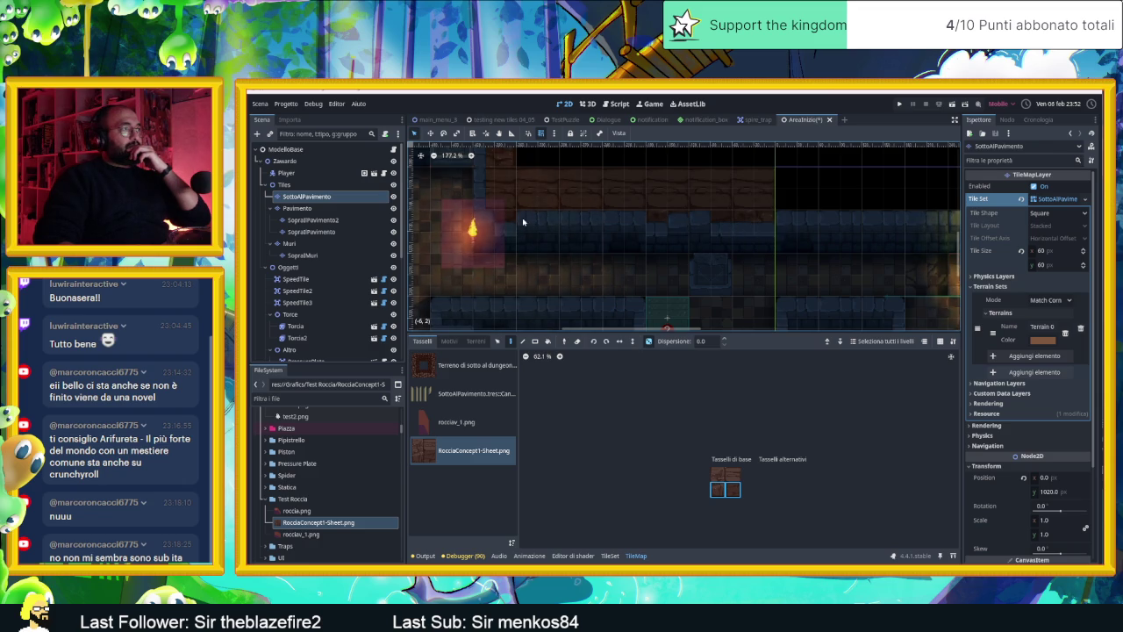
left_click(730, 474)
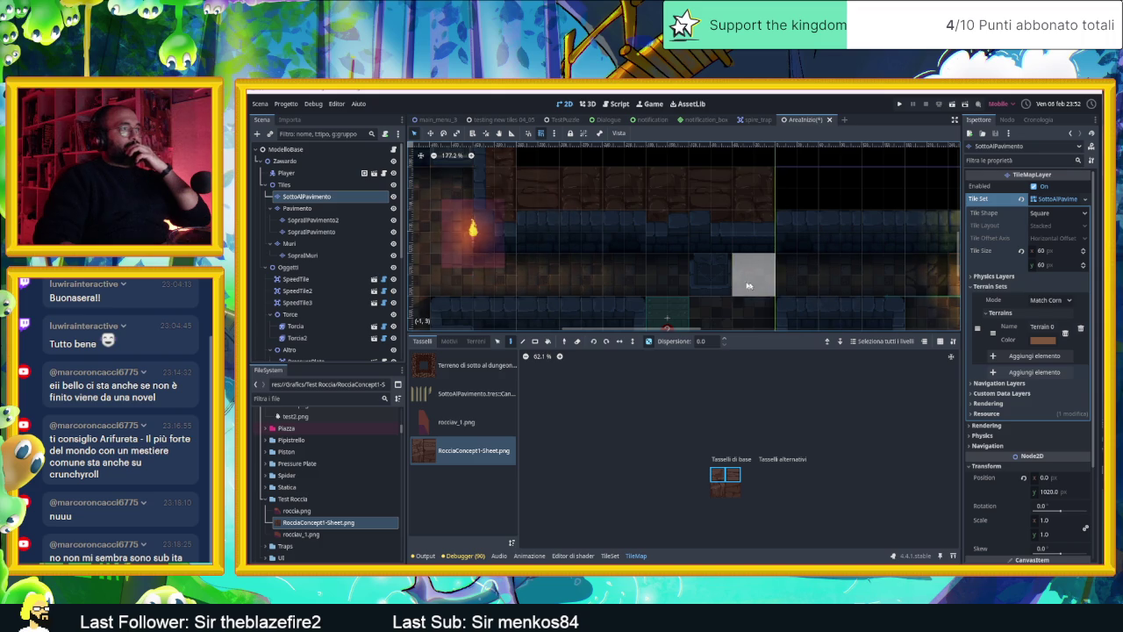
scroll(484, 227, "up", 3)
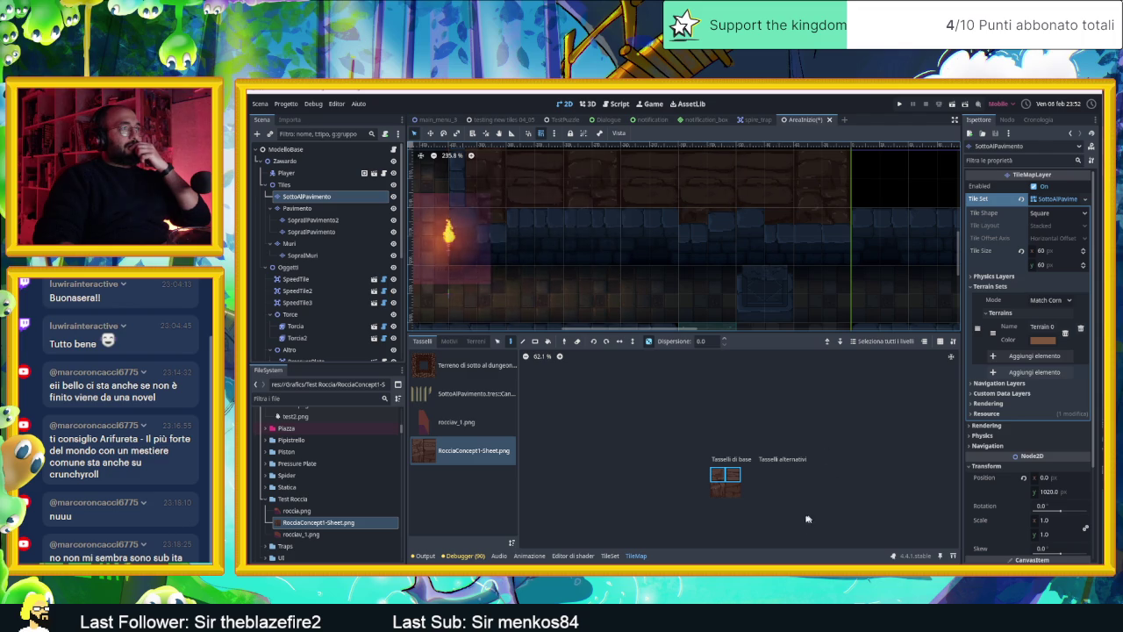
scroll(756, 250, "down", 3)
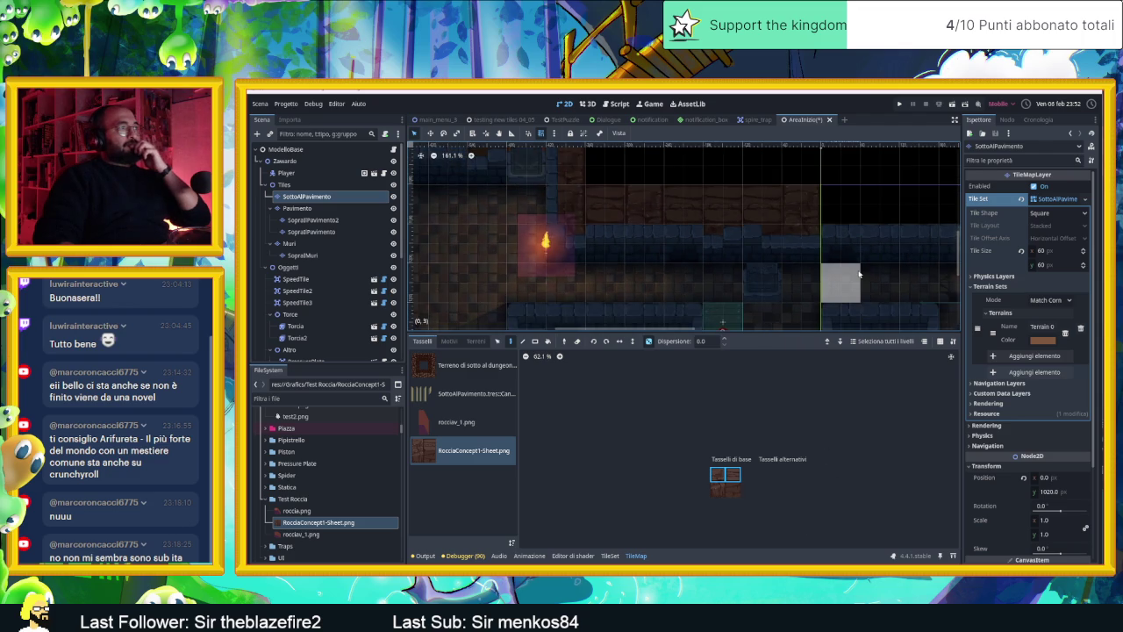
scroll(825, 259, "down", 1)
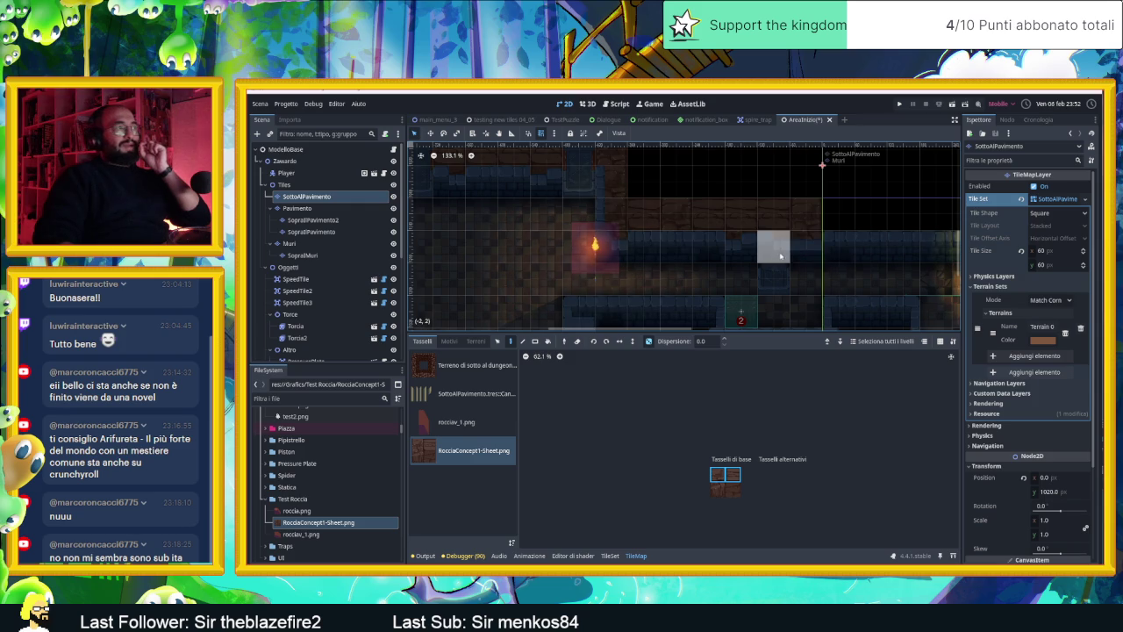
scroll(768, 246, "up", 4)
scroll(636, 193, "up", 1)
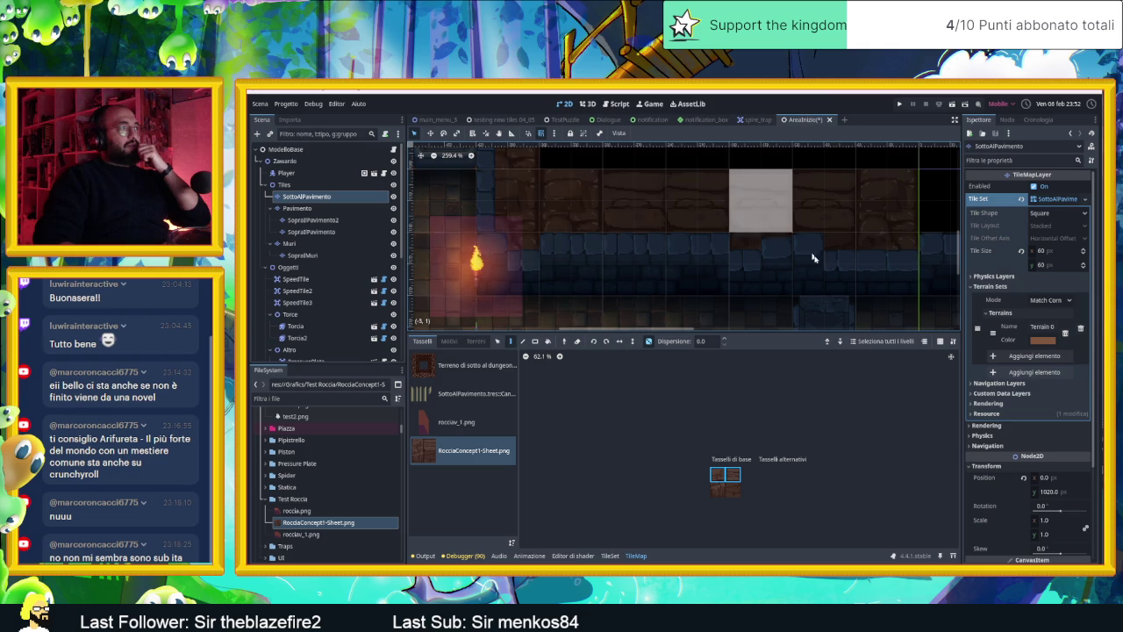
scroll(825, 281, "down", 4)
scroll(828, 288, "up", 1)
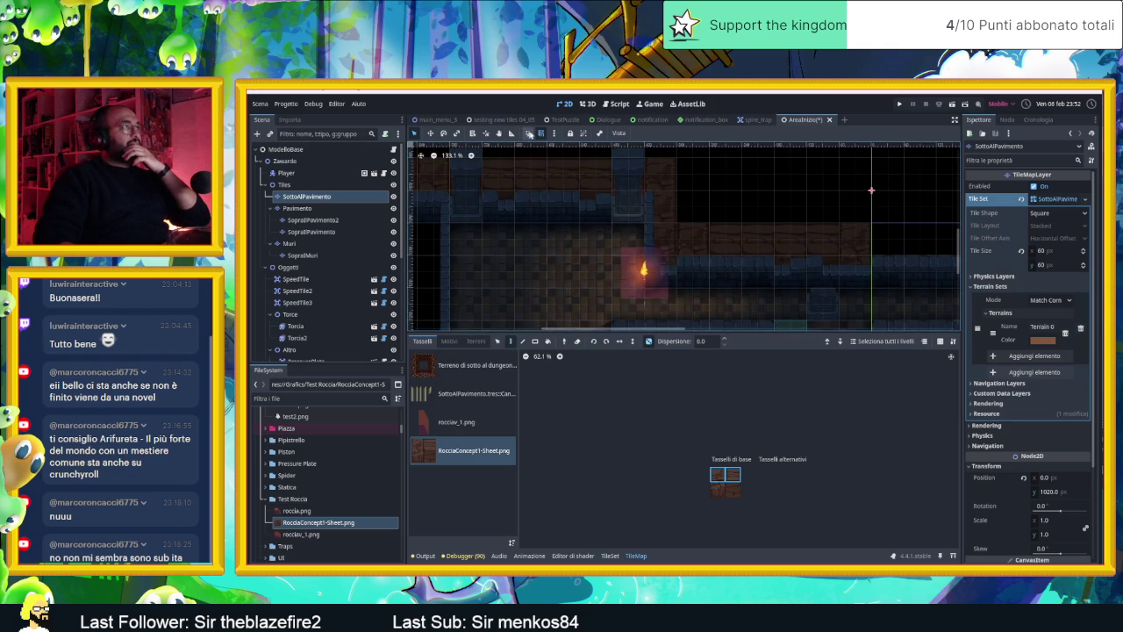
scroll(772, 264, "up", 4)
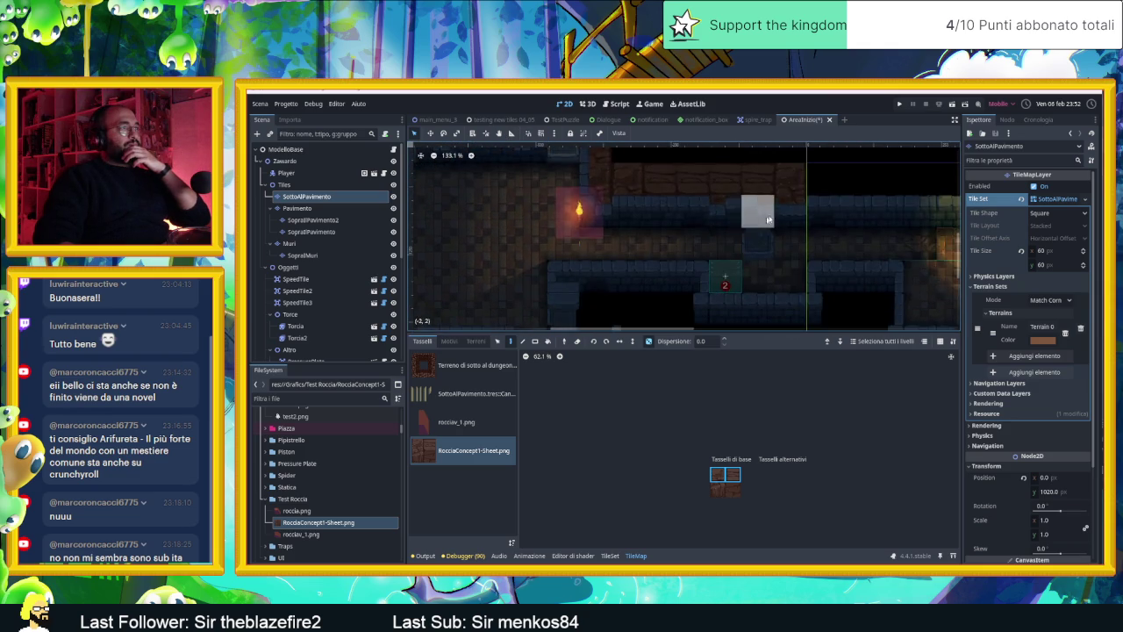
scroll(771, 214, "down", 2)
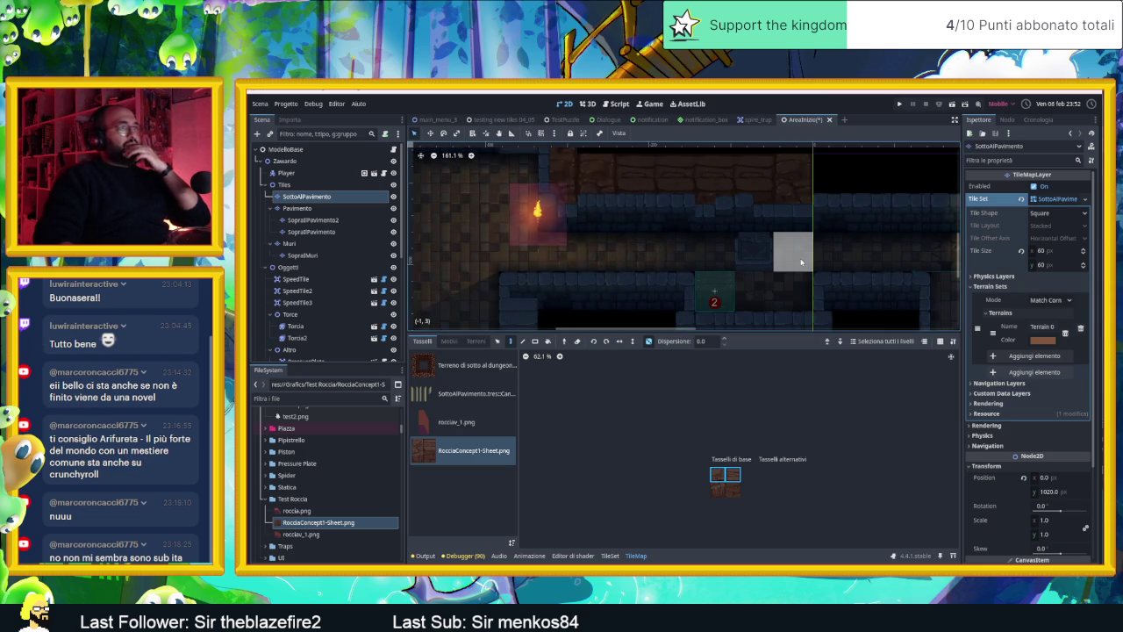
- Paint rock tiles into the empty cells at the wall's left end
scroll(737, 252, "down", 5)
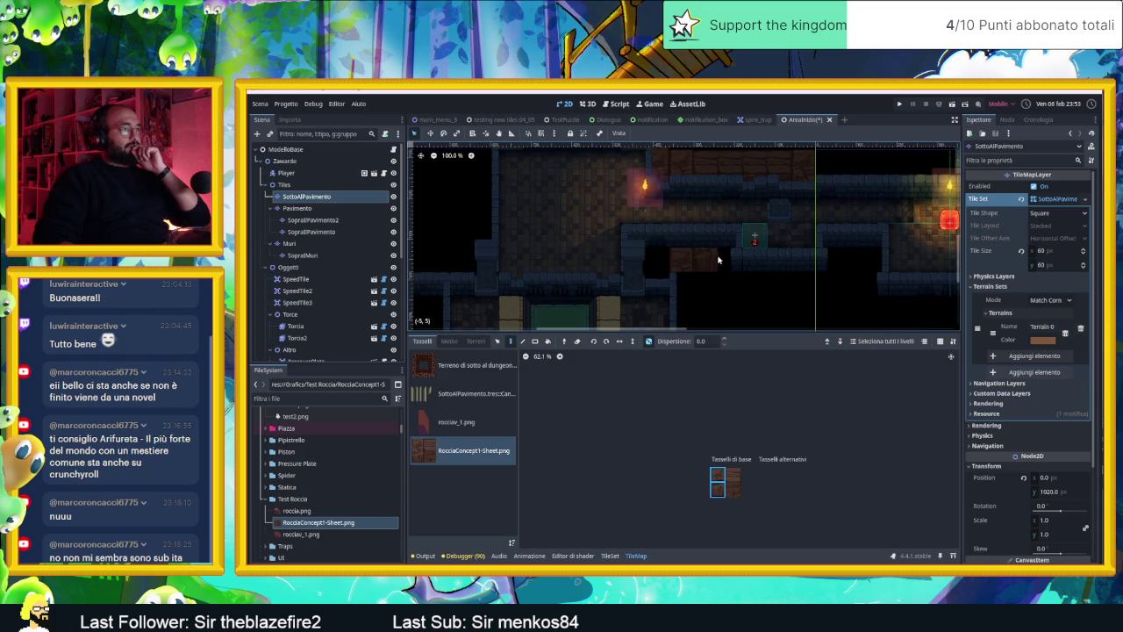
scroll(627, 252, "left", 5)
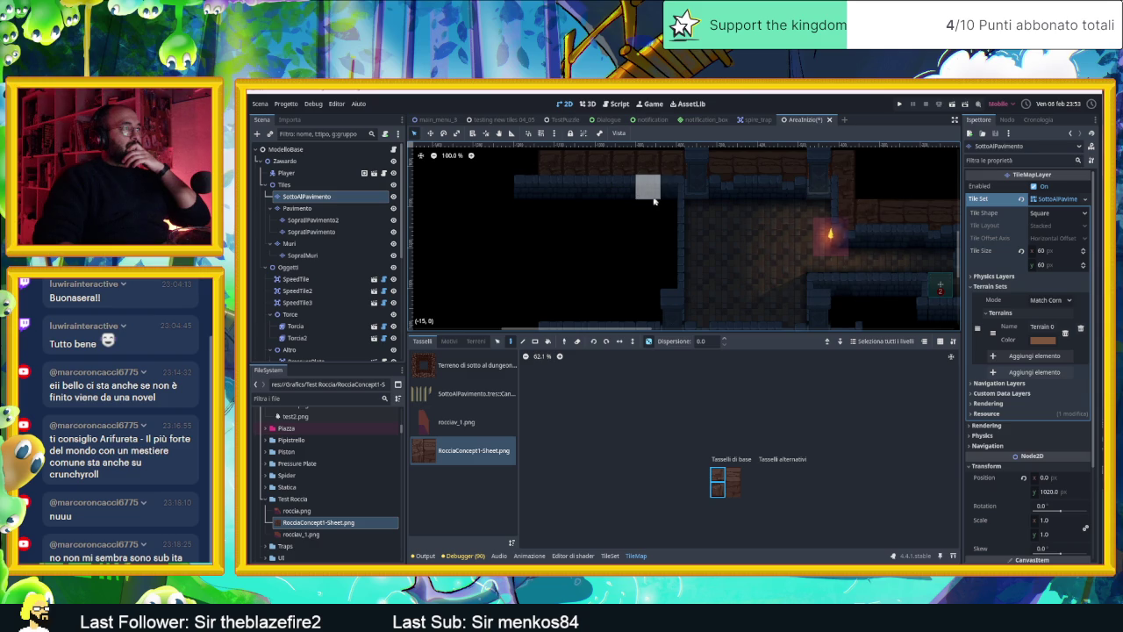
left_click_drag(573, 210, 602, 251)
left_click_drag(557, 215, 532, 214)
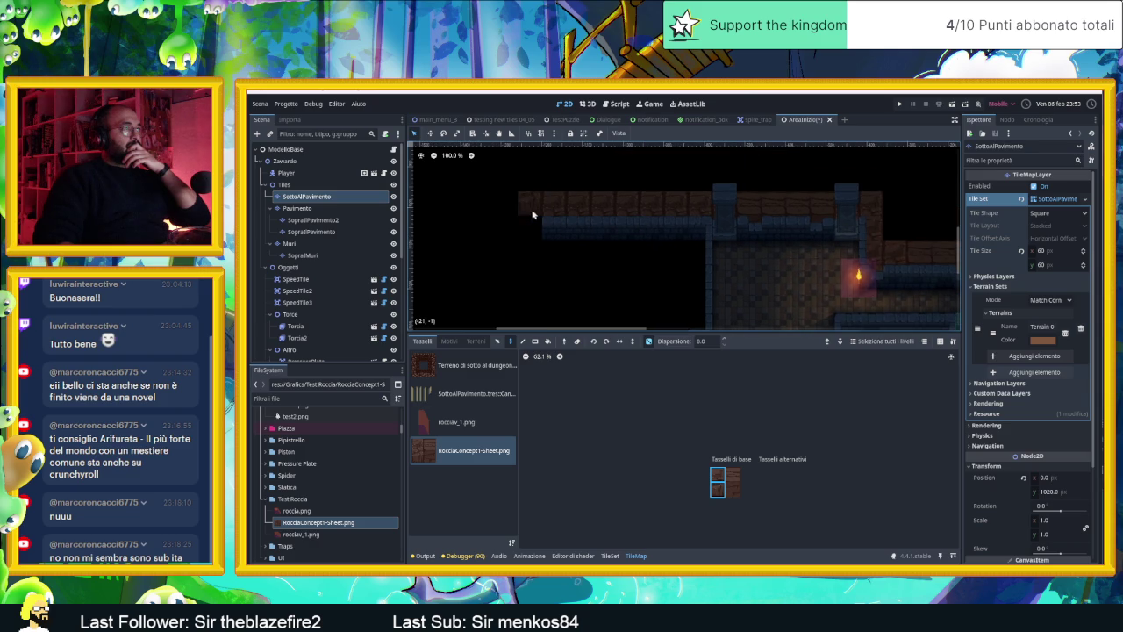
left_click(525, 226)
- Turn off random scattering, paint one more wall tile, and pick a single rock tile
left_click(646, 341)
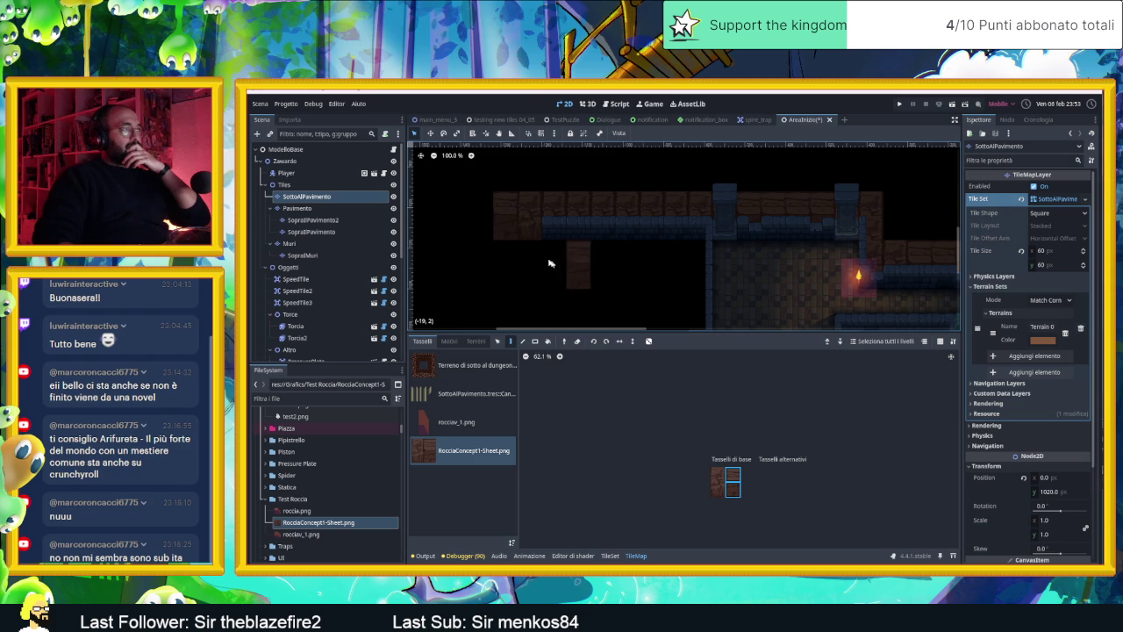
left_click(478, 219)
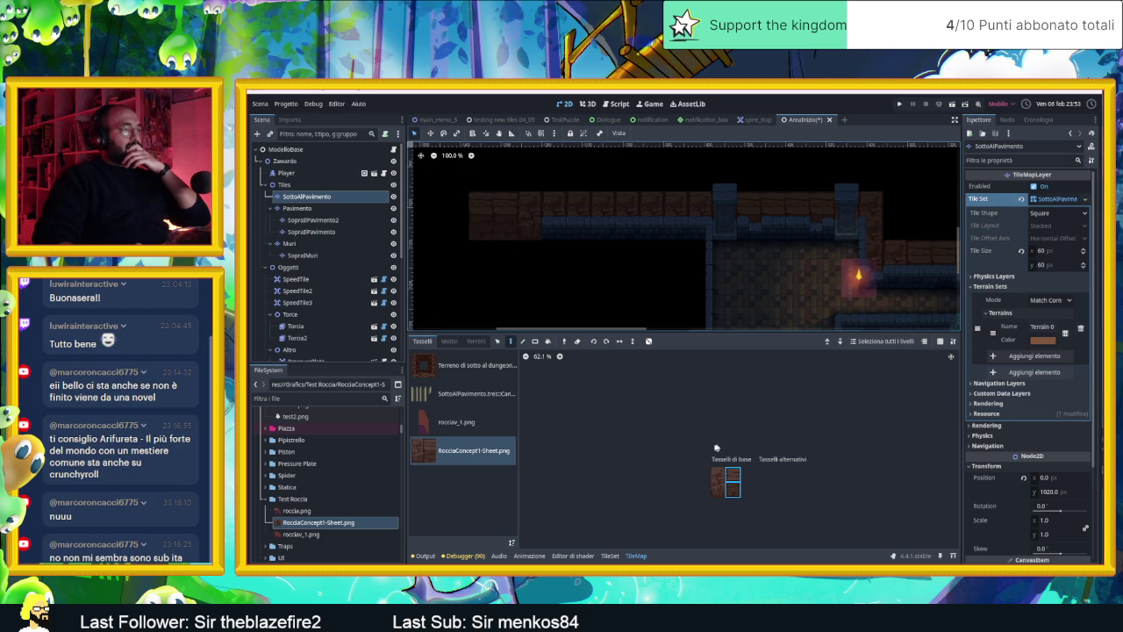
left_click(718, 475)
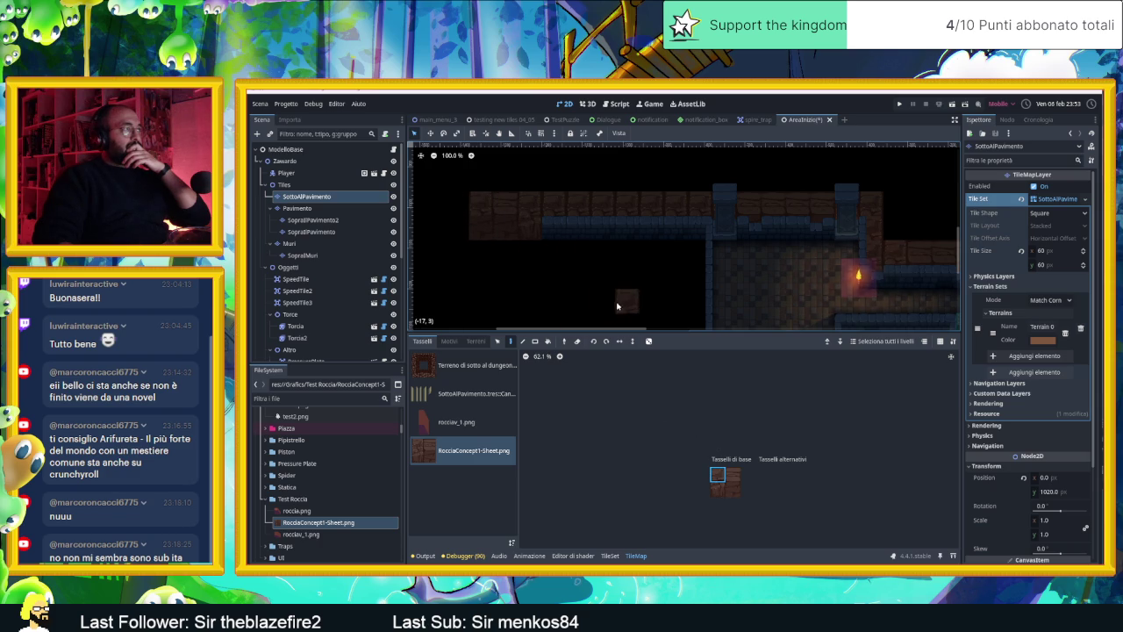
- Place a rock tile in the empty black cell at the far left, then zoom back out
scroll(614, 289, "up", 3)
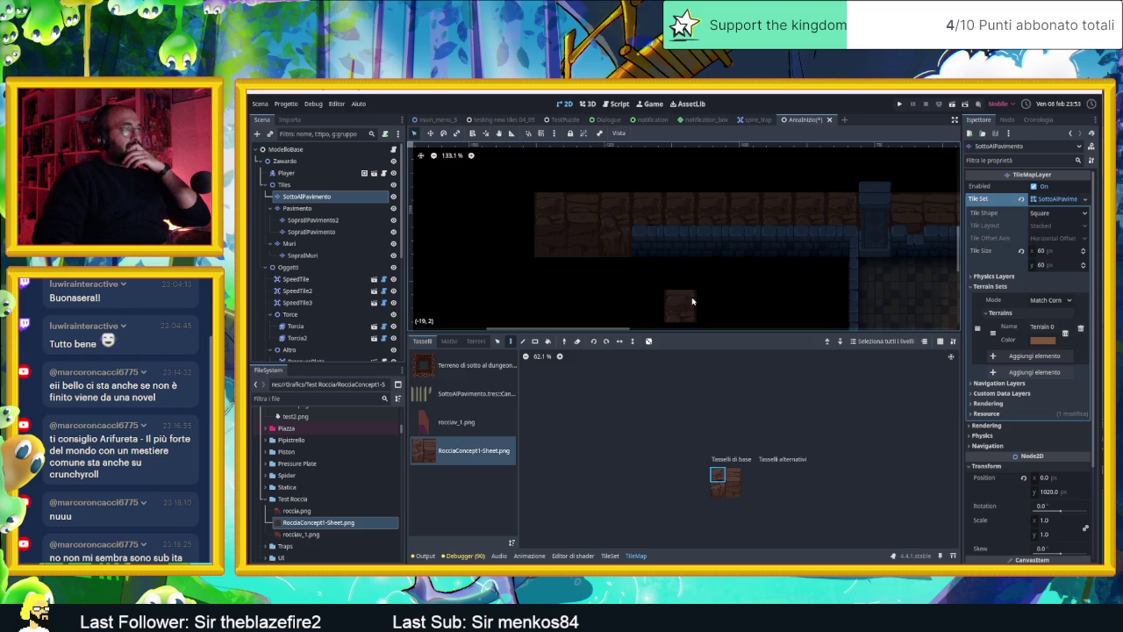
scroll(691, 301, "down", 1)
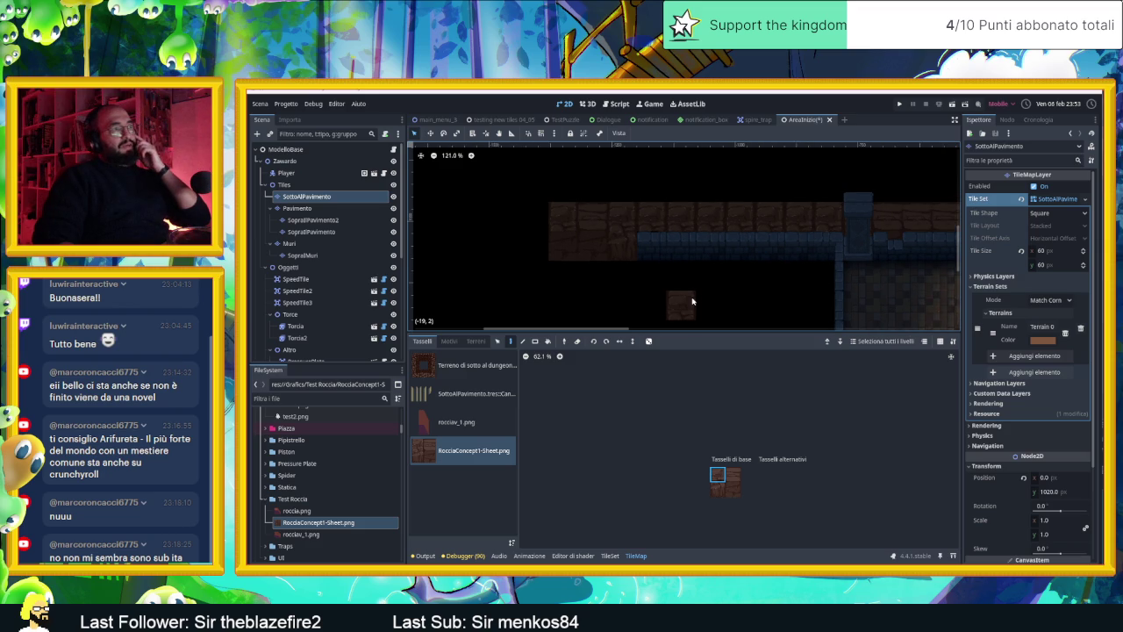
scroll(553, 223, "up", 10)
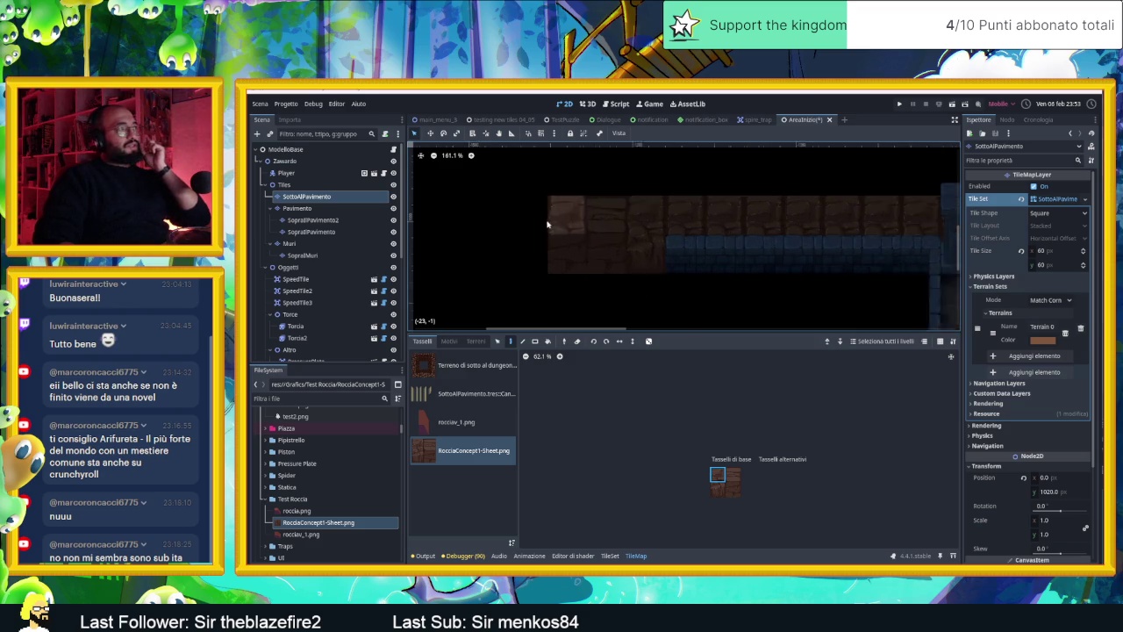
scroll(511, 190, "up", 4)
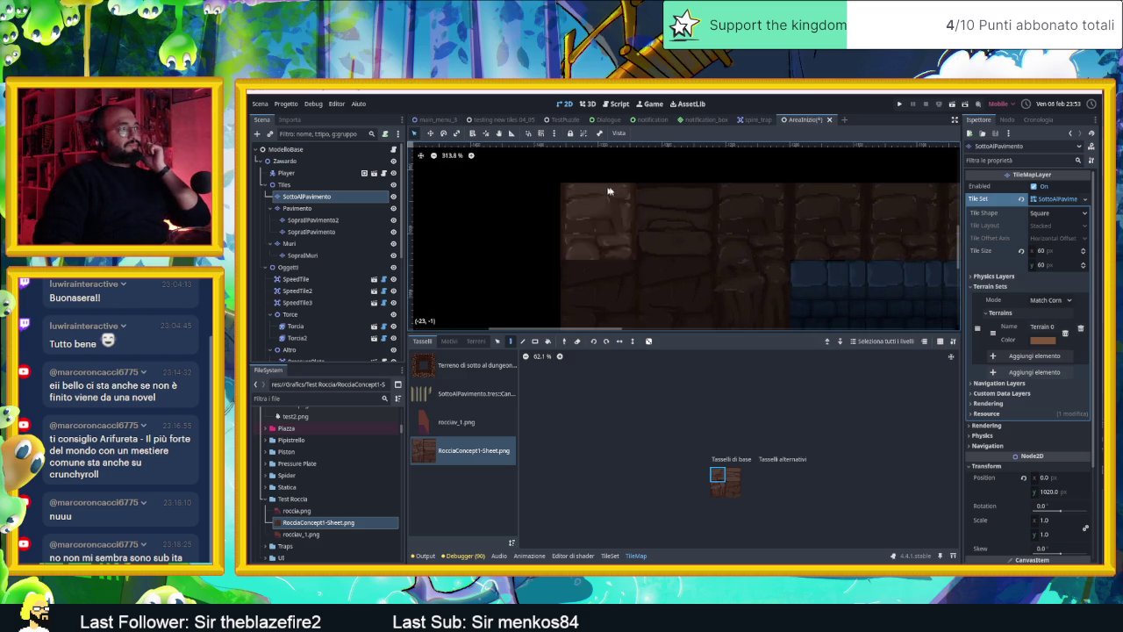
left_click(488, 211)
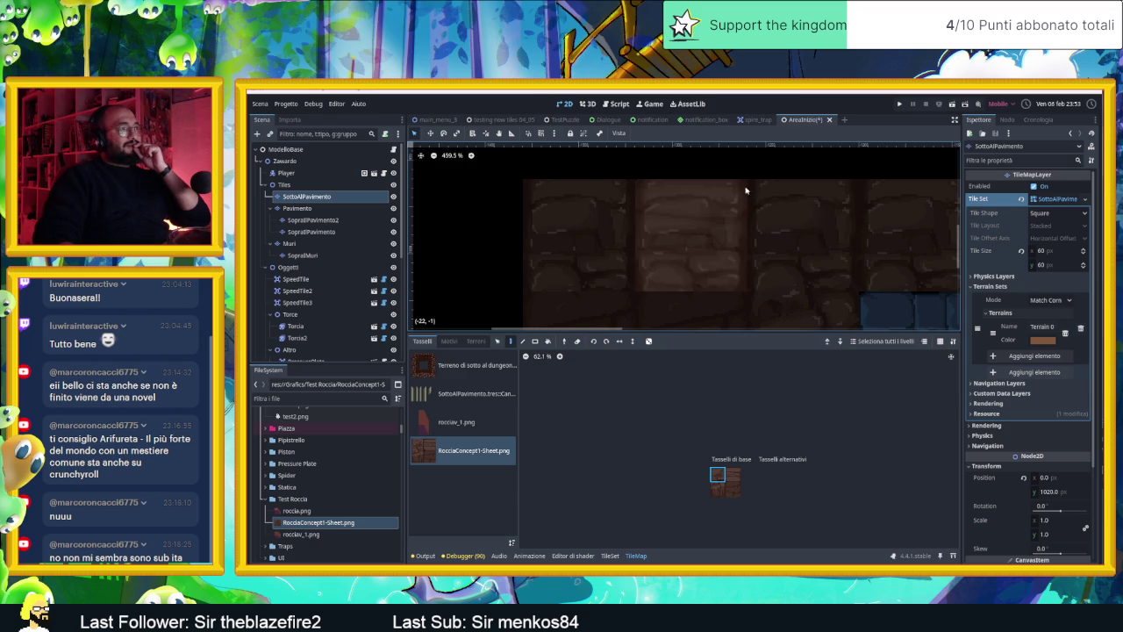
scroll(649, 250, "down", 8)
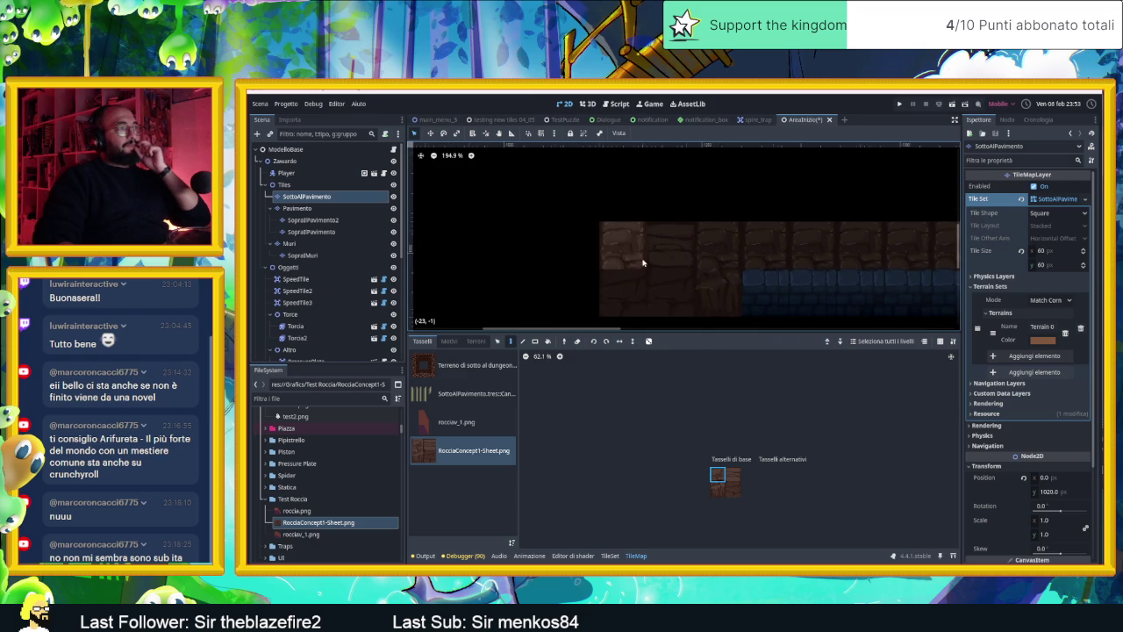
scroll(523, 272, "down", 1)
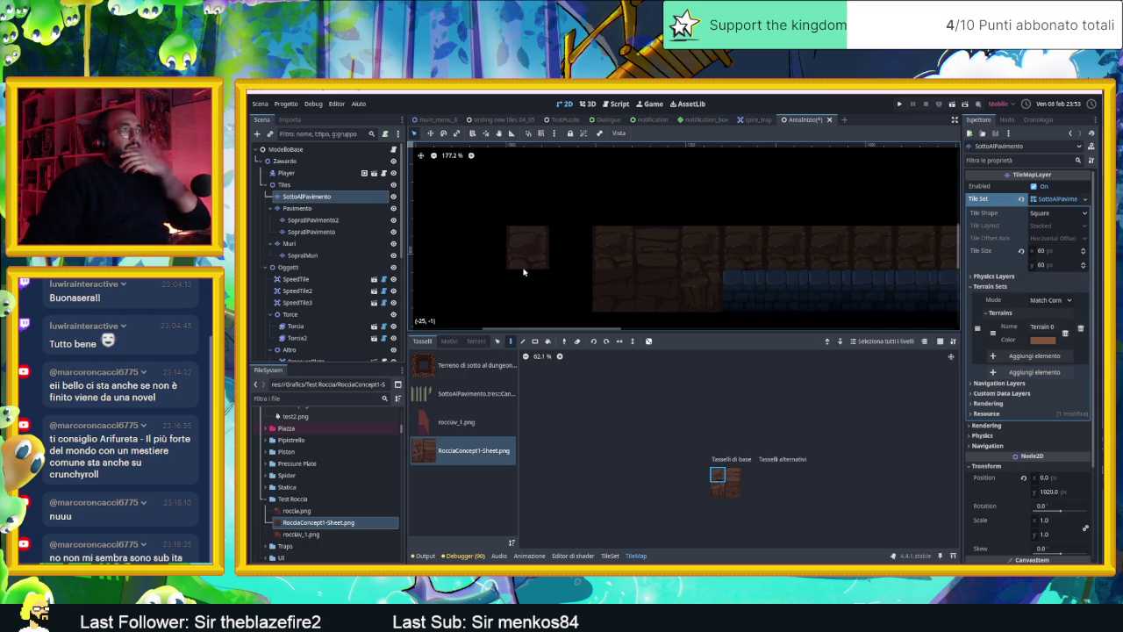
scroll(789, 296, "down", 4)
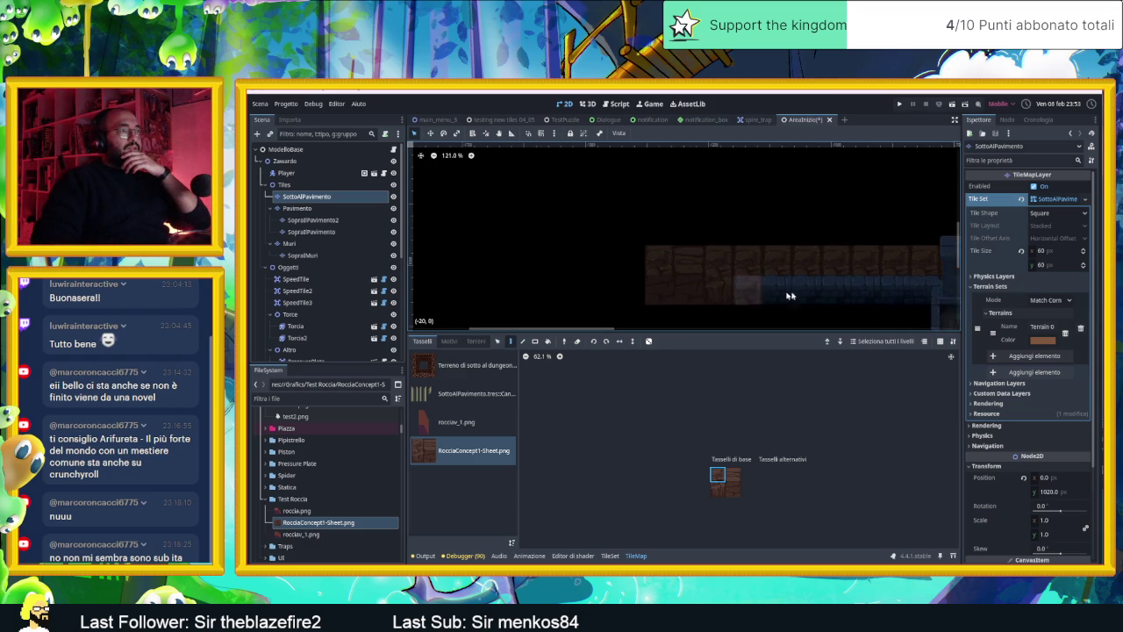
mouse_move(789, 295)
left_mouse_down()
mouse_move(775, 228)
mouse_move(702, 201)
left_mouse_up()
scroll(702, 201, "down", 2)
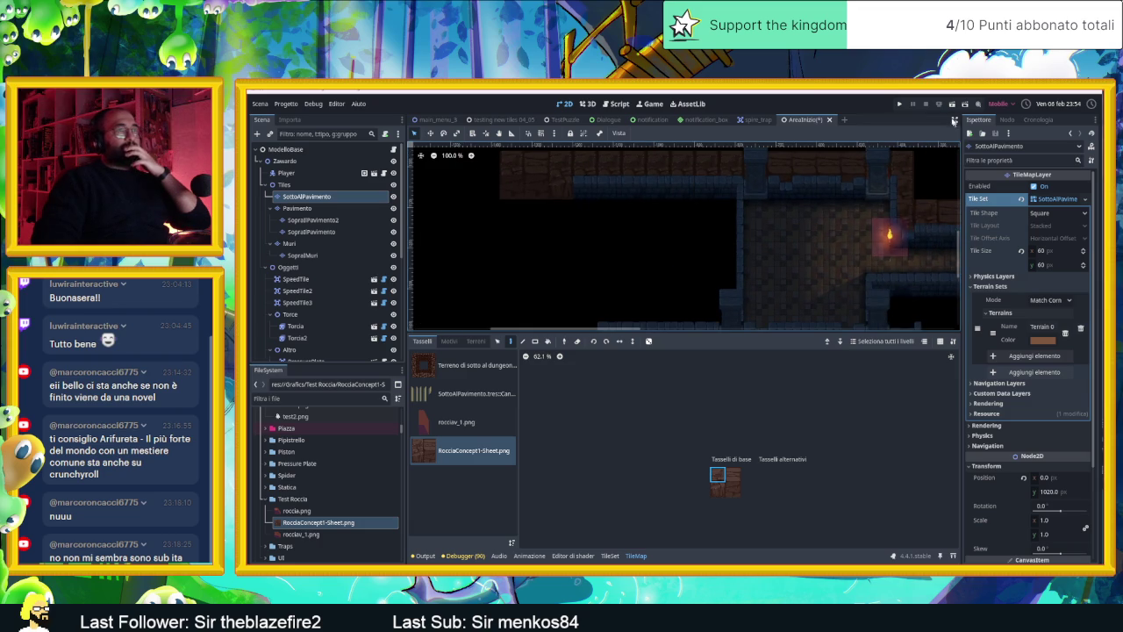
- Run the current scene, enlarge the game view, walk the player past the rock walls, then stop
left_click(952, 105)
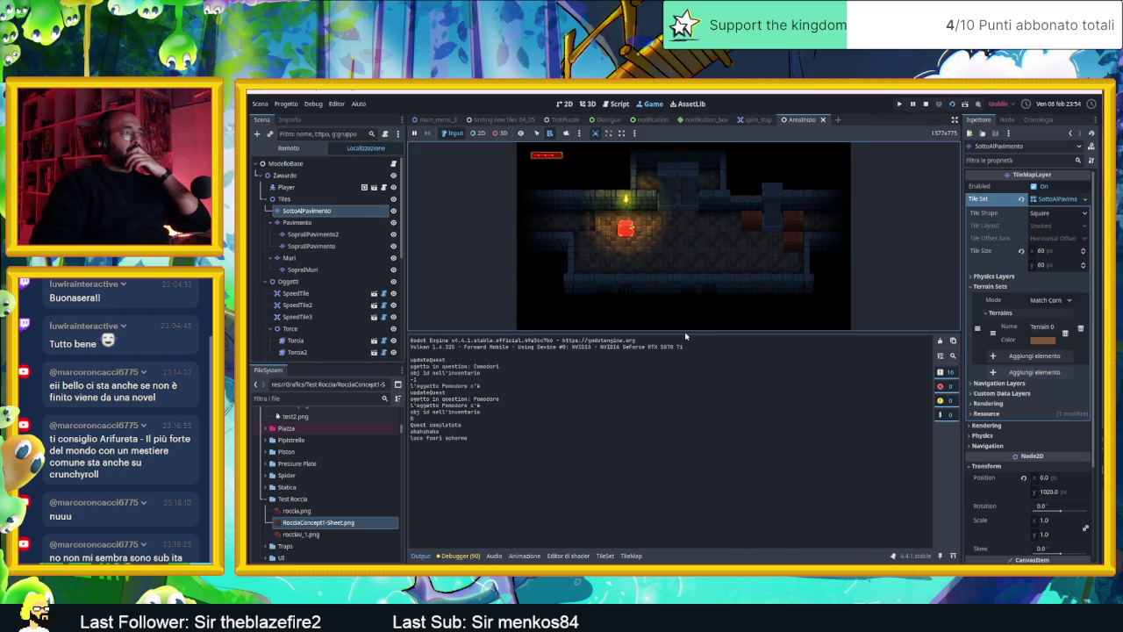
left_click_drag(685, 331, 705, 503)
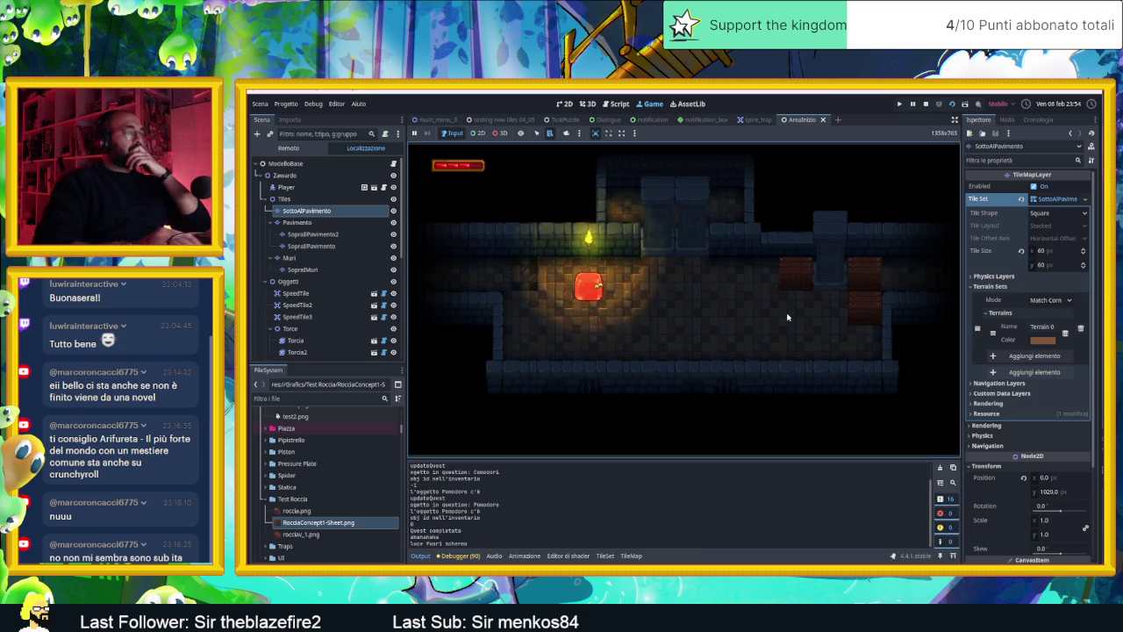
key("Left")
key("Down")
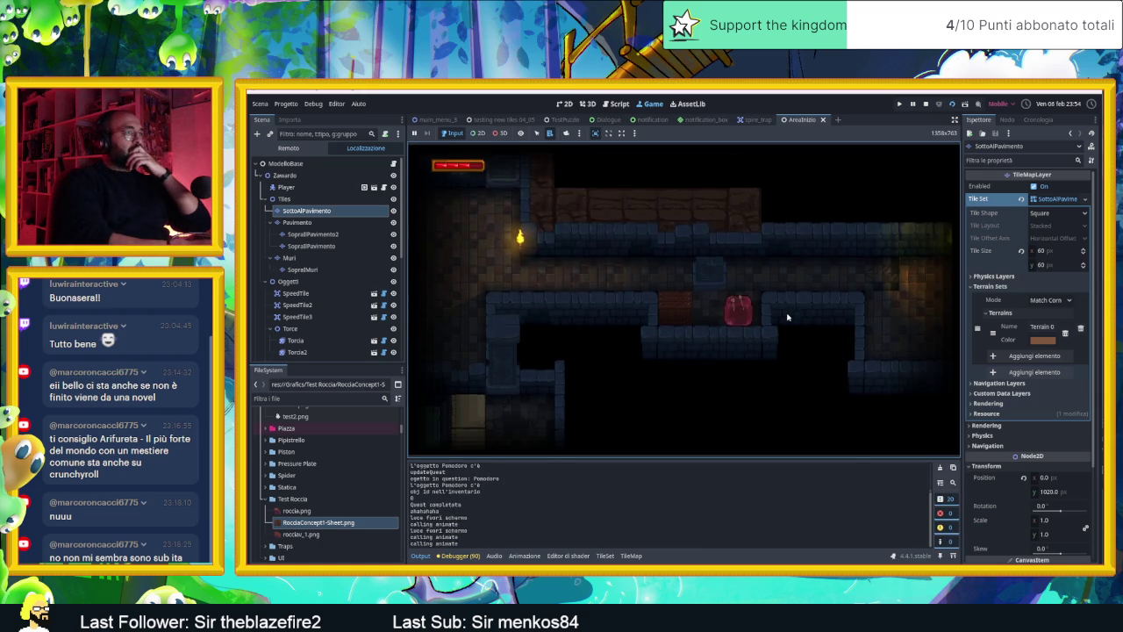
key("Left")
key("Left")
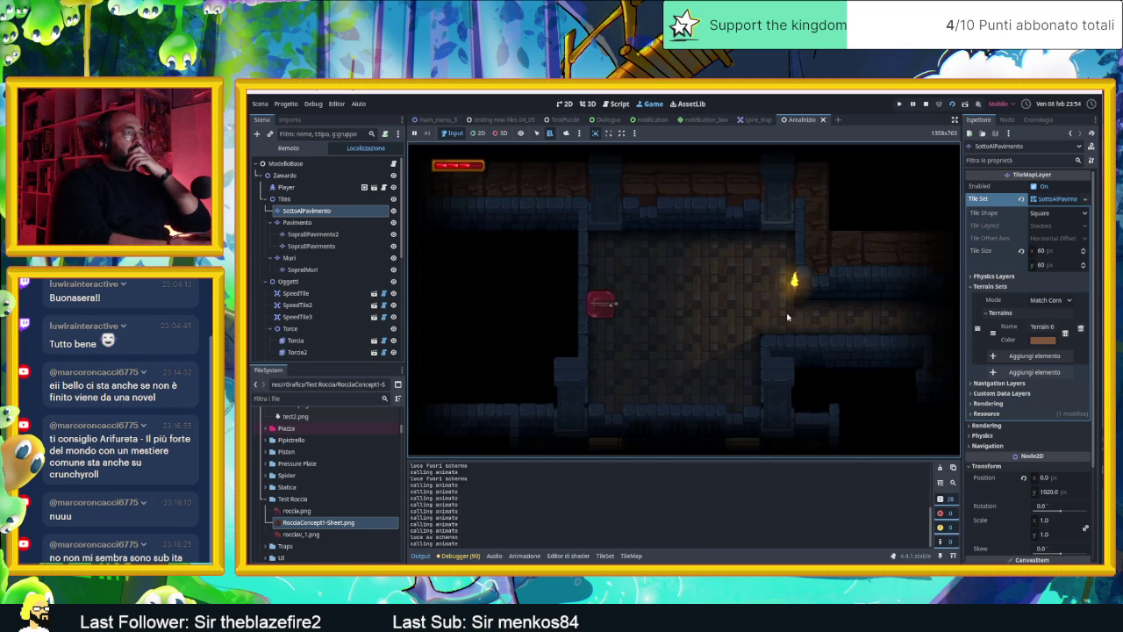
key("Right")
key("Up")
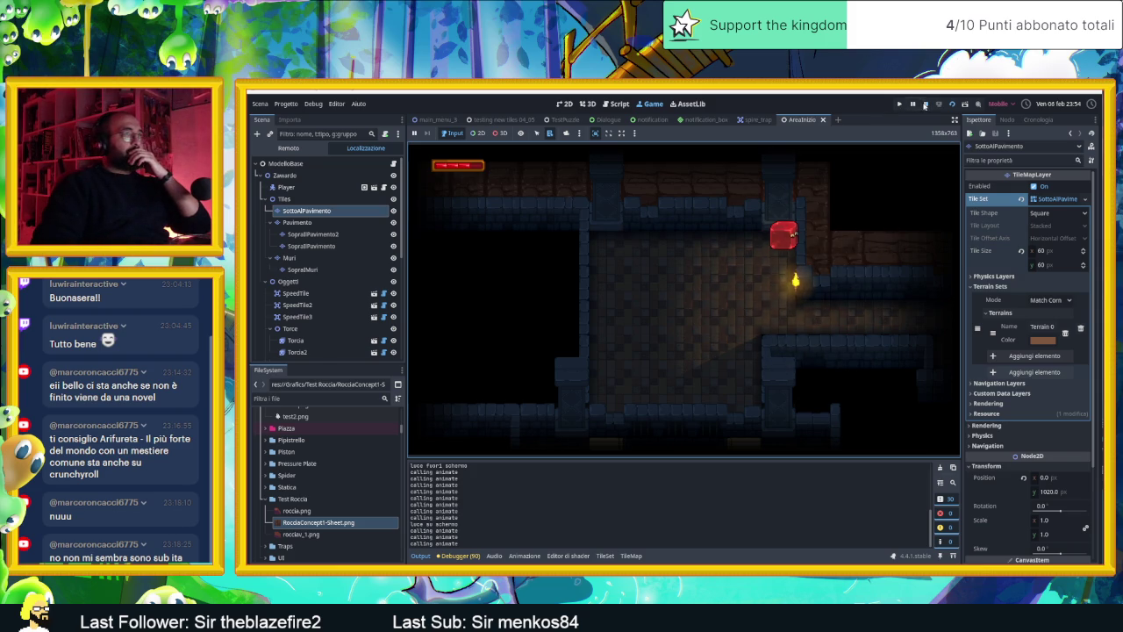
left_click(925, 105)
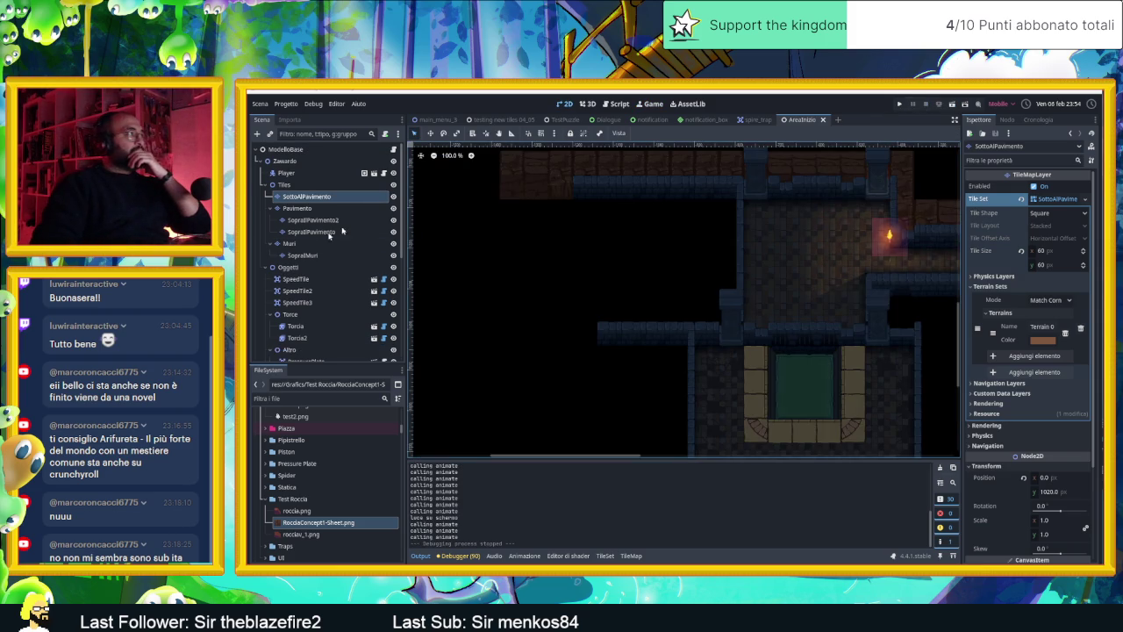
- On the SopraMuri layer, add RocciaConcept1-Sheet.png as a new tile source in the tile set
left_click(303, 255)
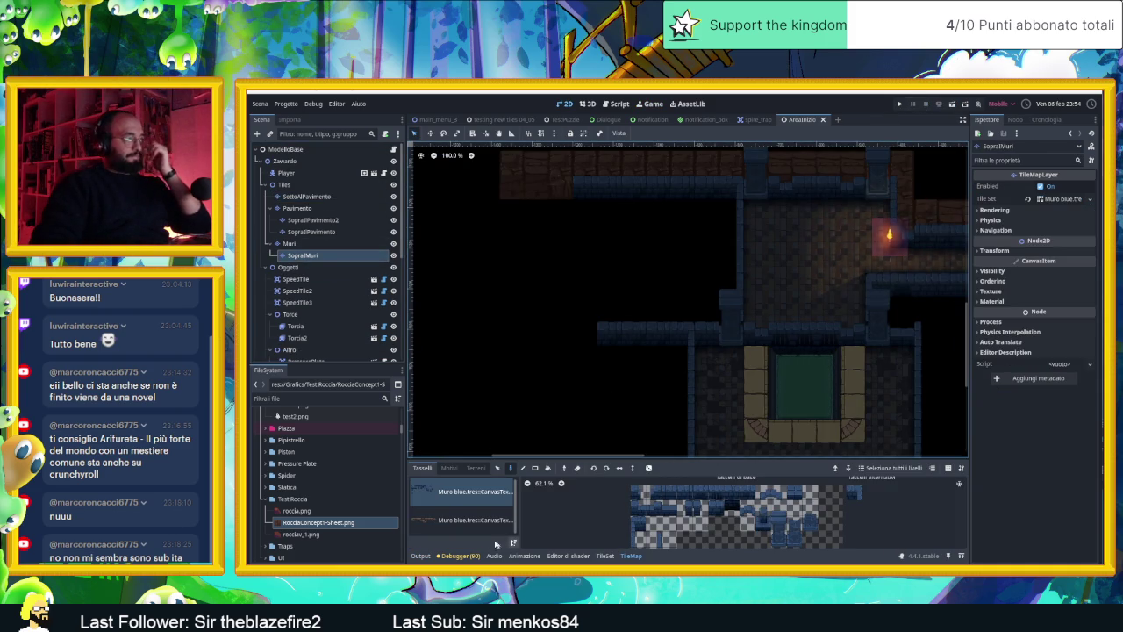
left_click(465, 523)
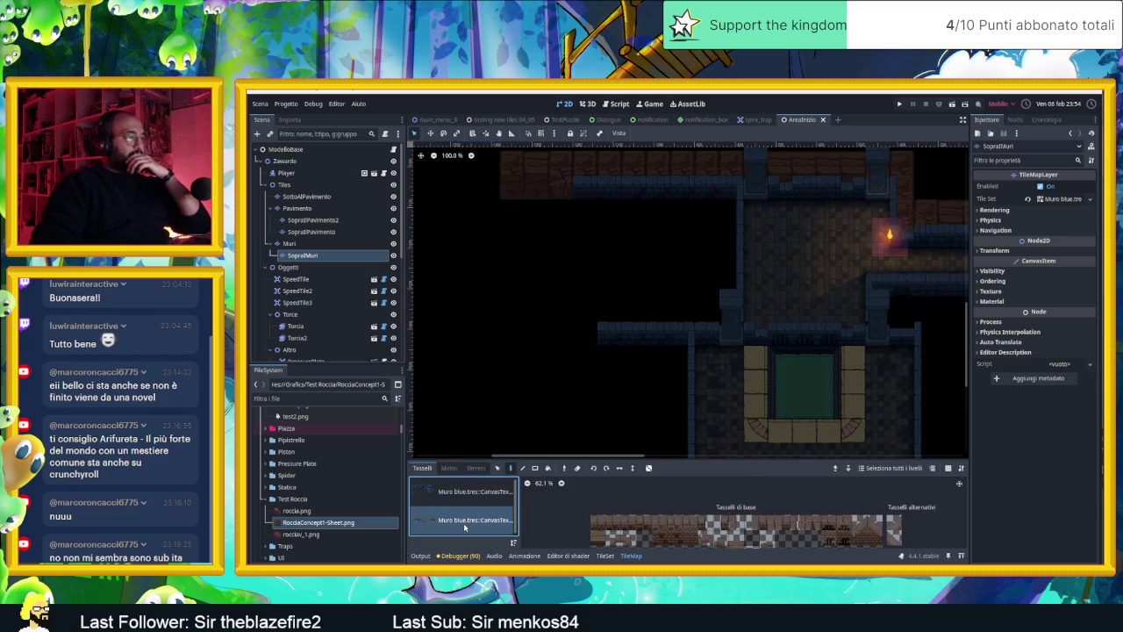
left_click(465, 493)
left_click_drag(317, 522, 472, 531)
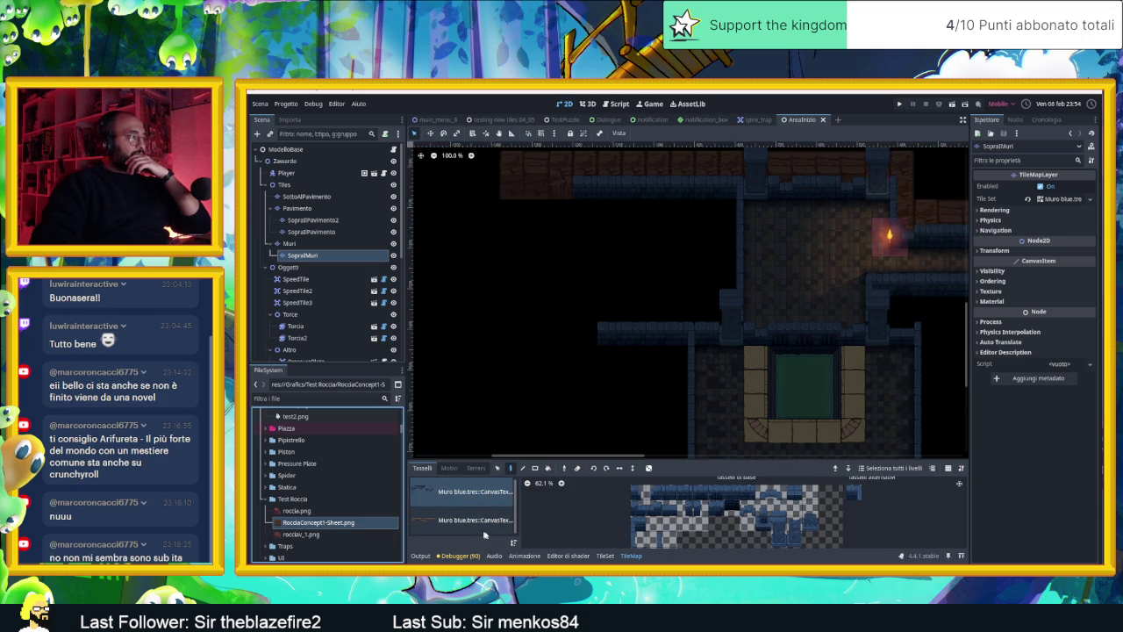
left_click(604, 555)
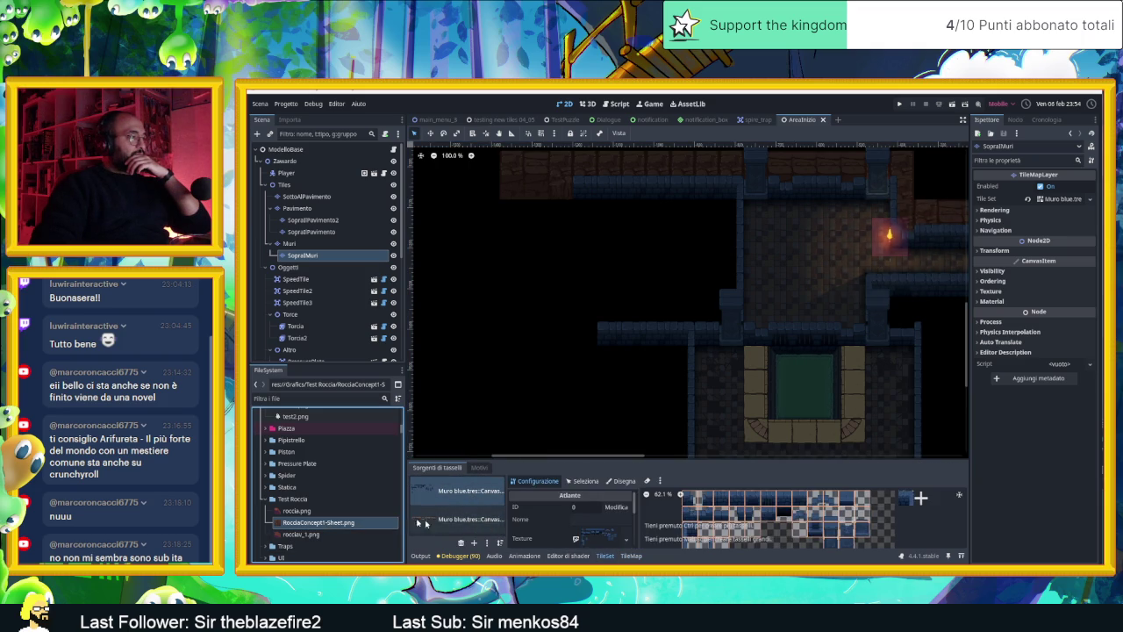
left_click_drag(323, 524, 456, 519)
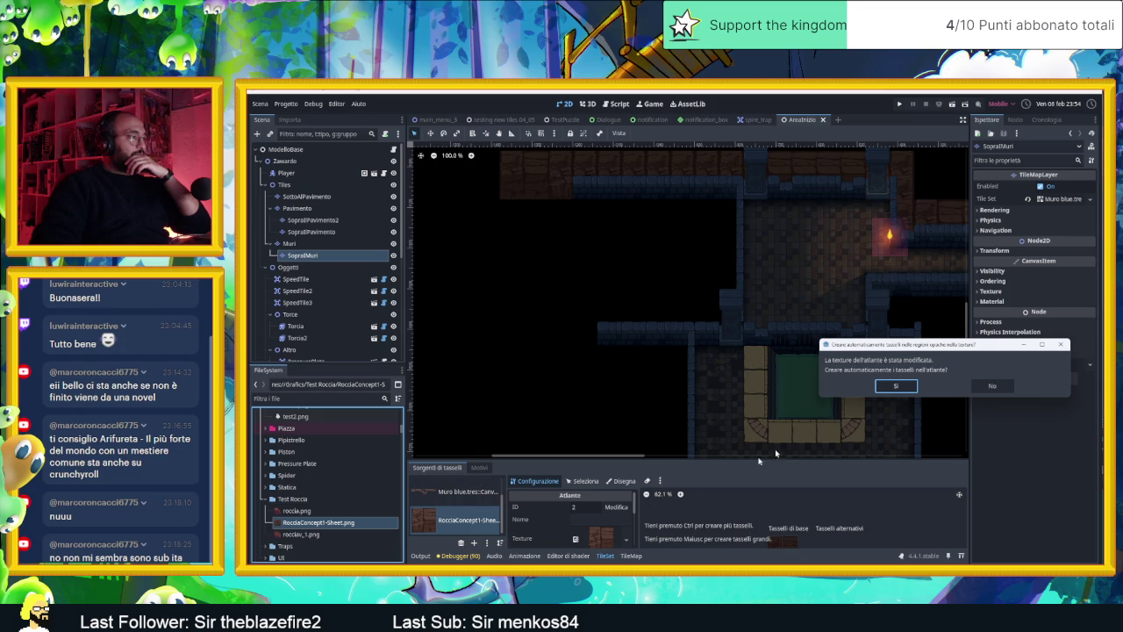
left_click(895, 384)
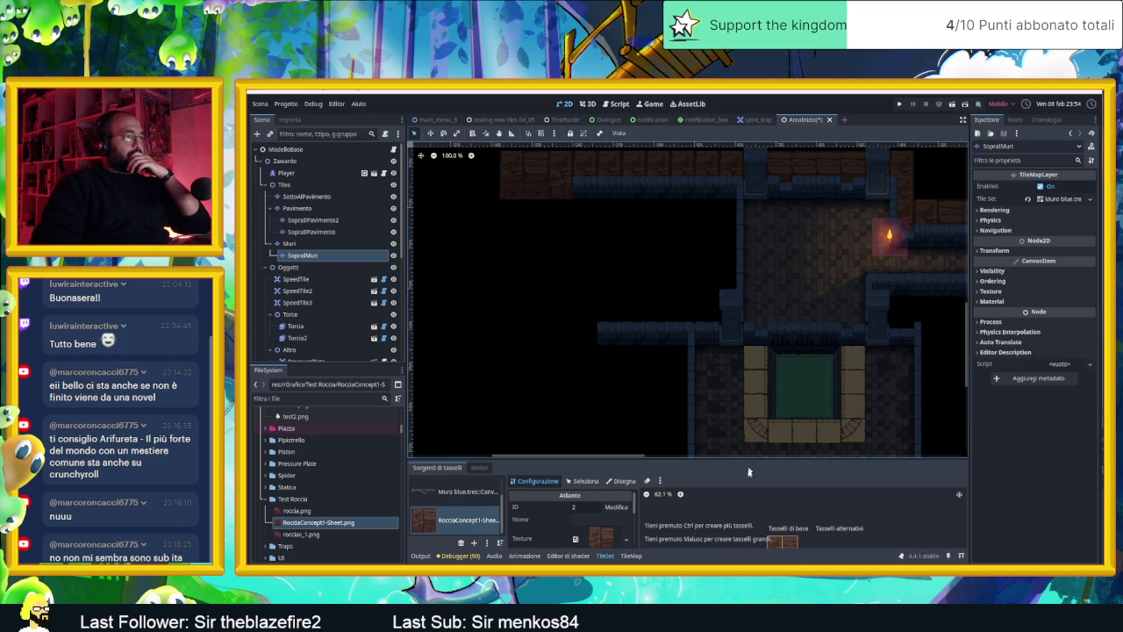
- Paint rock wall tiles from the new sheet as a short vertical strip and along the top wall
left_click(633, 555)
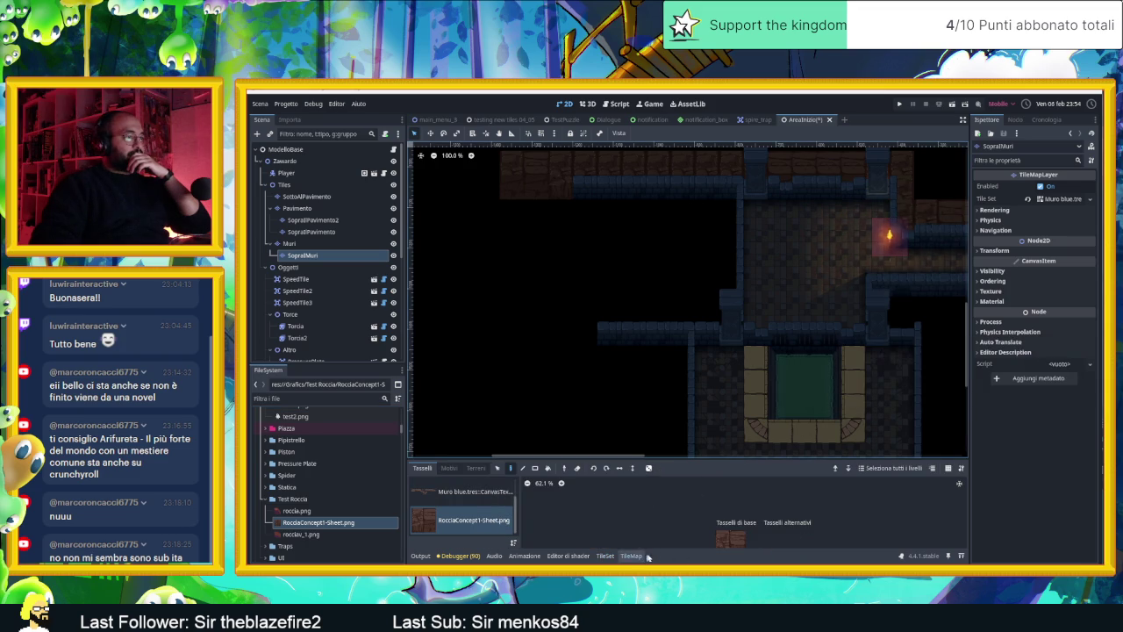
left_click(737, 541)
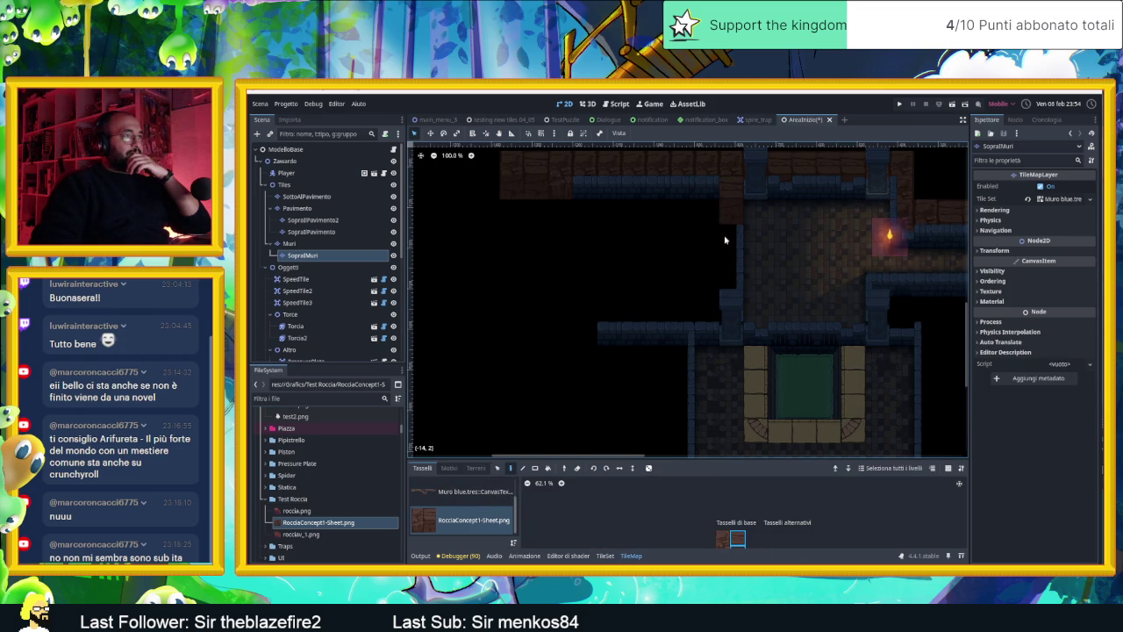
left_click_drag(725, 240, 725, 270)
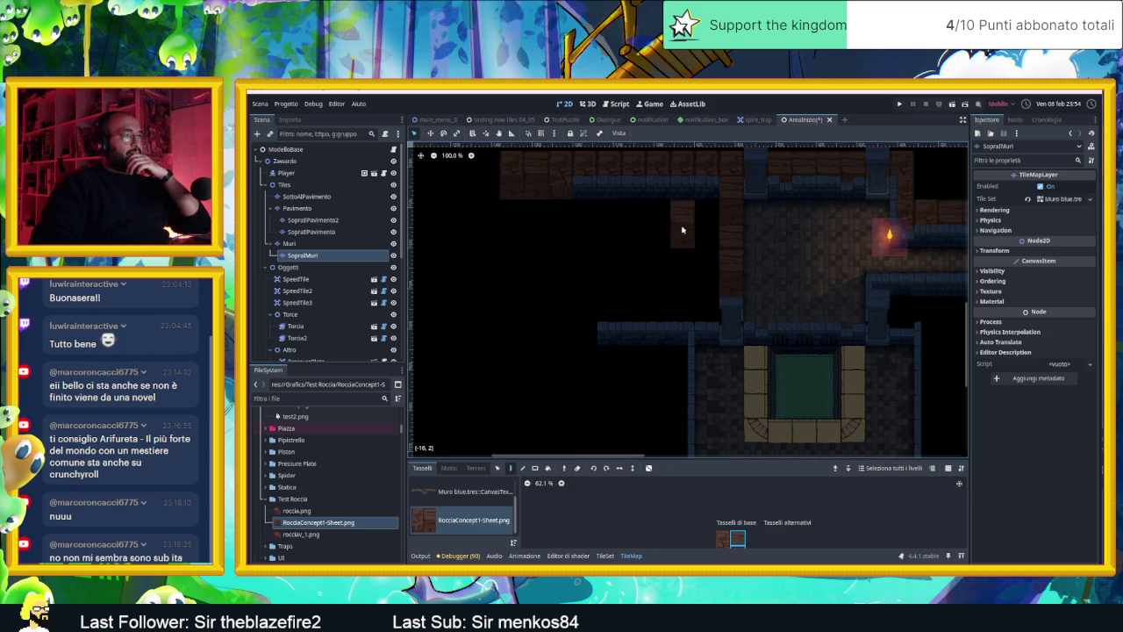
left_click_drag(705, 210, 613, 206)
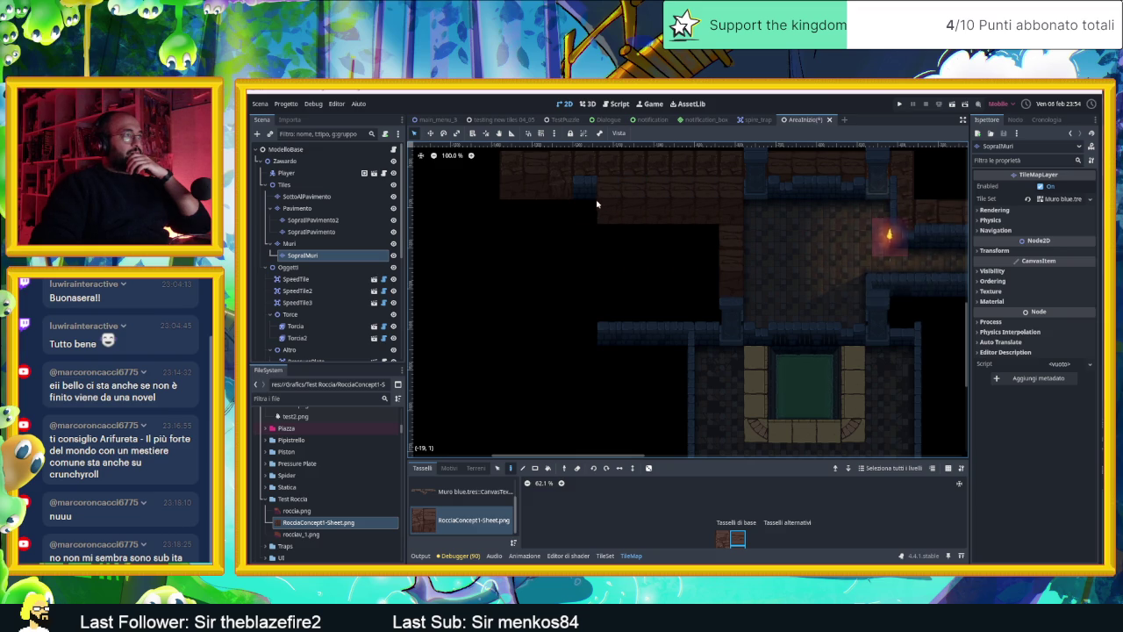
scroll(622, 261, "up", 3)
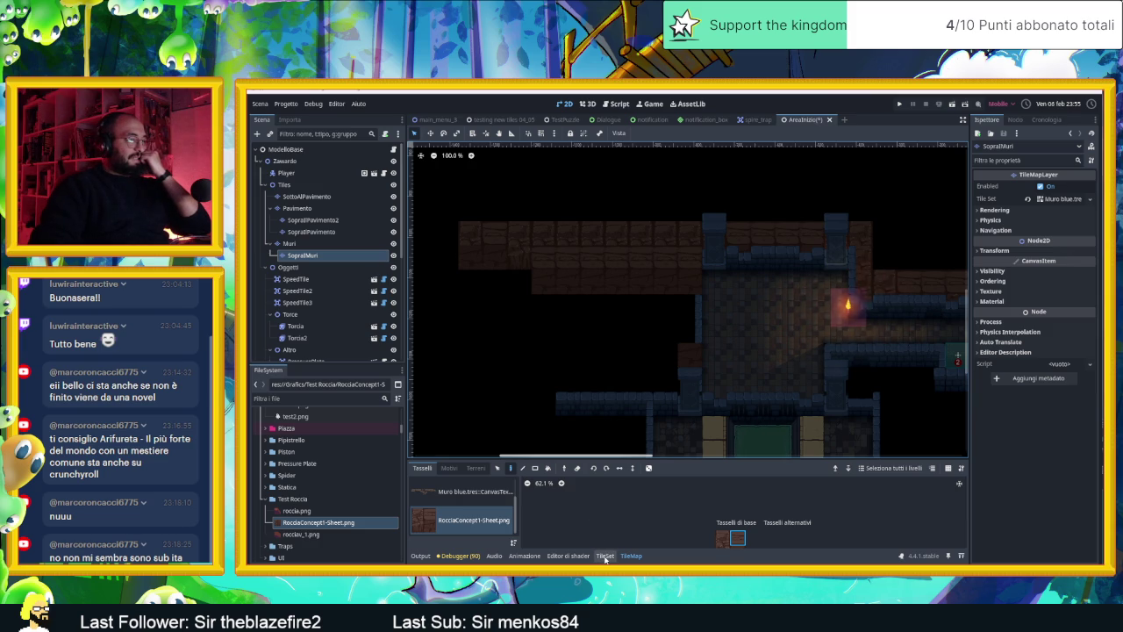
- Show the RocciaConcept1-Sheet atlas in an enlarged TileSet panel, trying margin x 1 then reverting to 0 px
left_click(605, 556)
left_click(605, 556)
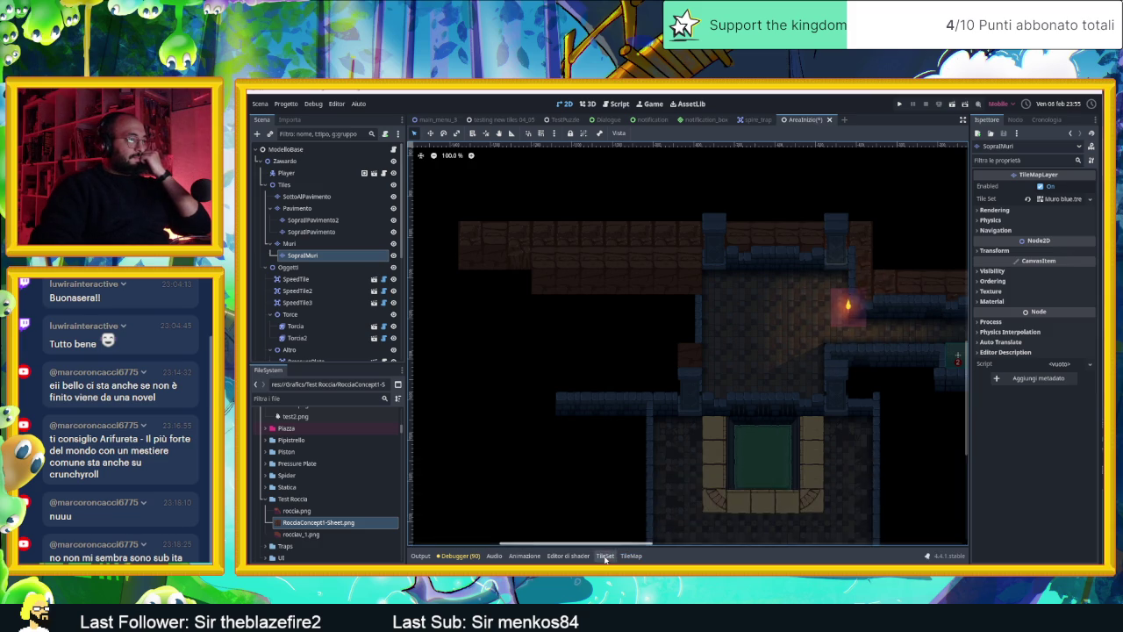
left_click(604, 557)
left_click_drag(774, 457, 774, 375)
scroll(693, 261, "up", 3)
scroll(693, 261, "up", 4)
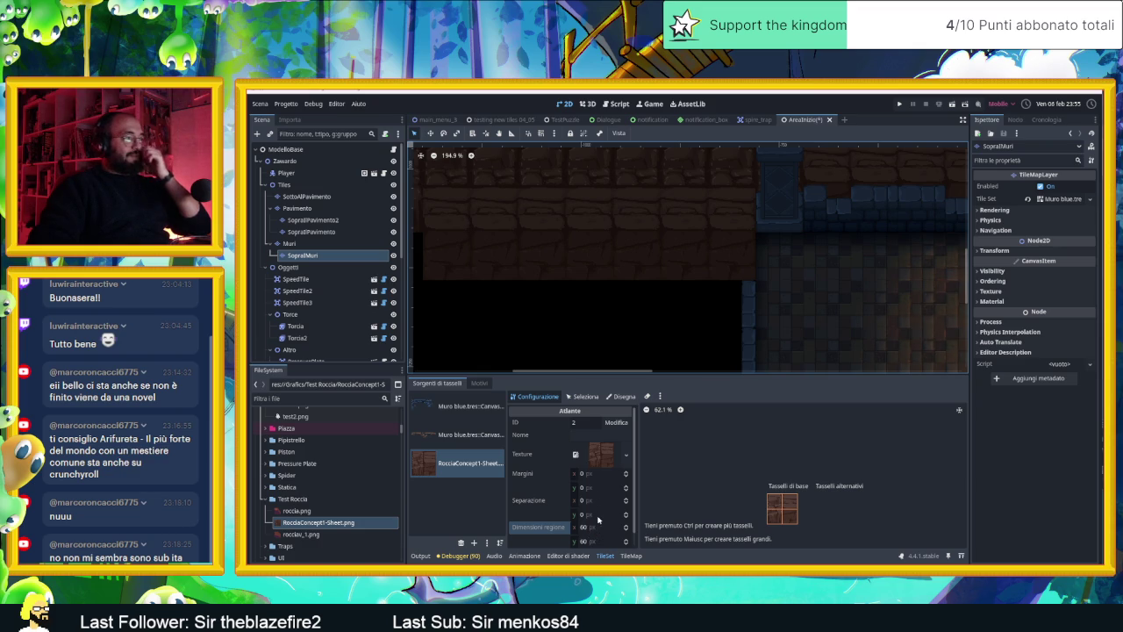
scroll(599, 524, "down", 1)
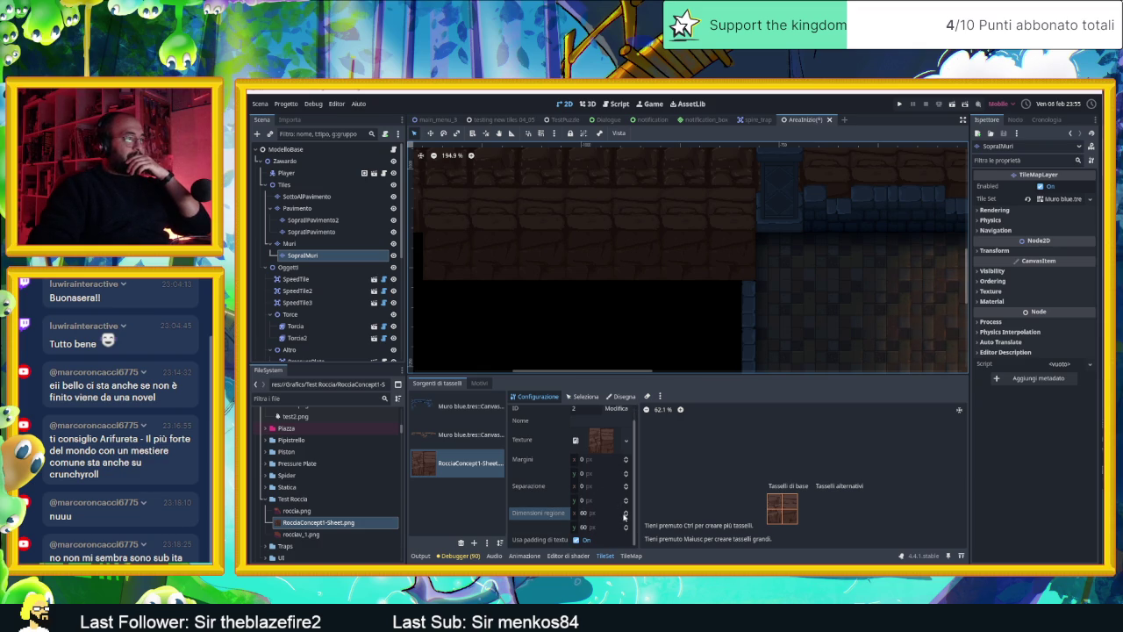
left_click(626, 458)
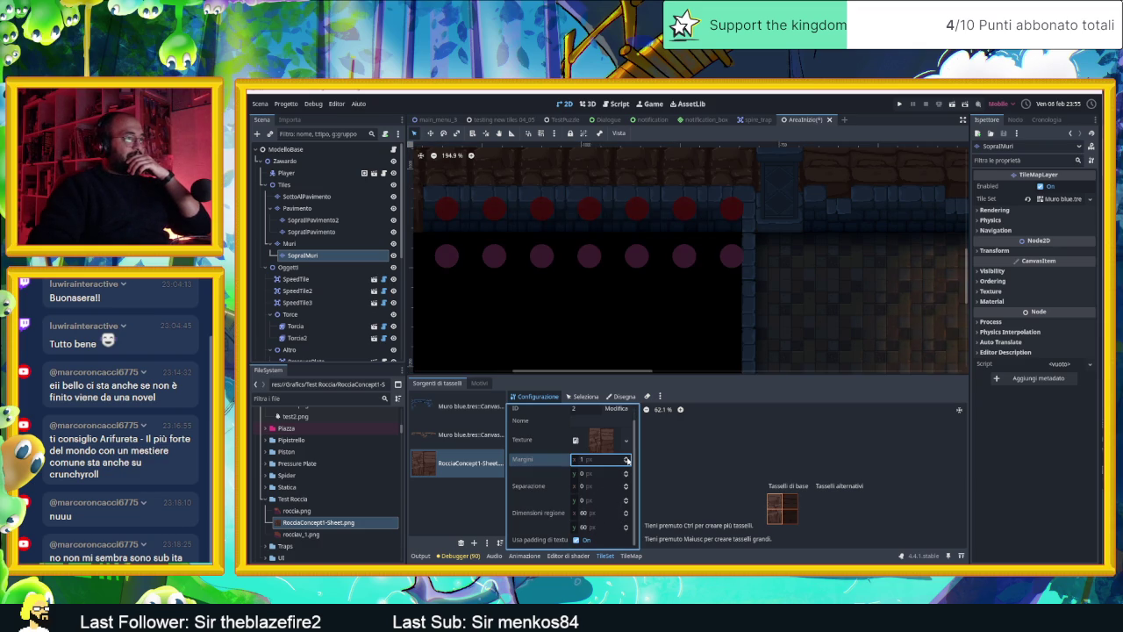
left_click(626, 461)
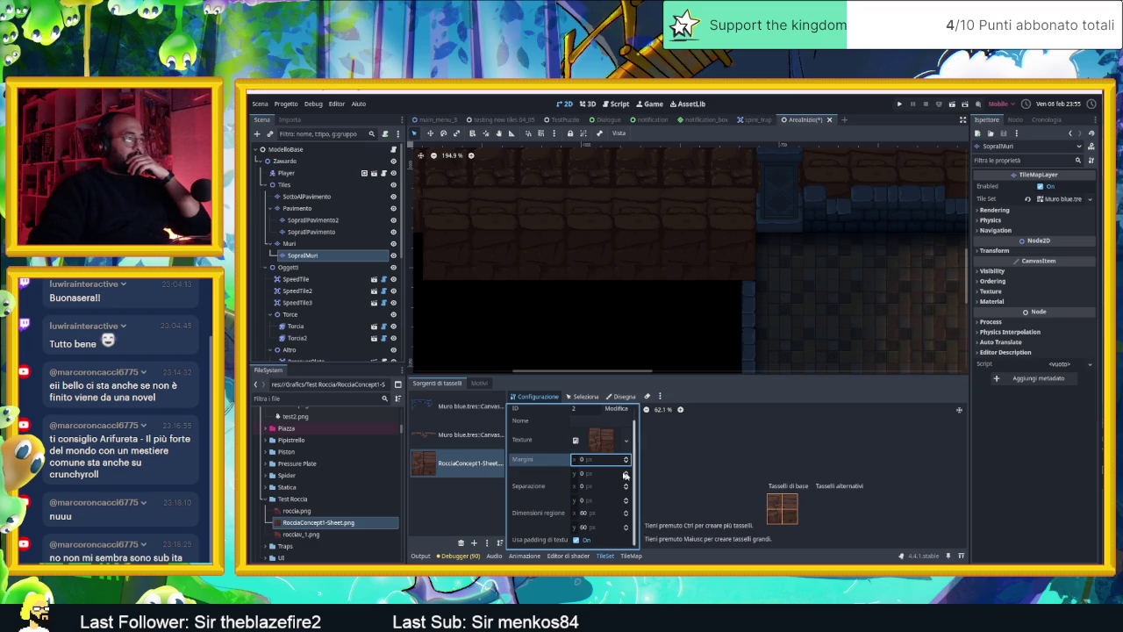
scroll(553, 487, "up", 1)
scroll(553, 481, "down", 1)
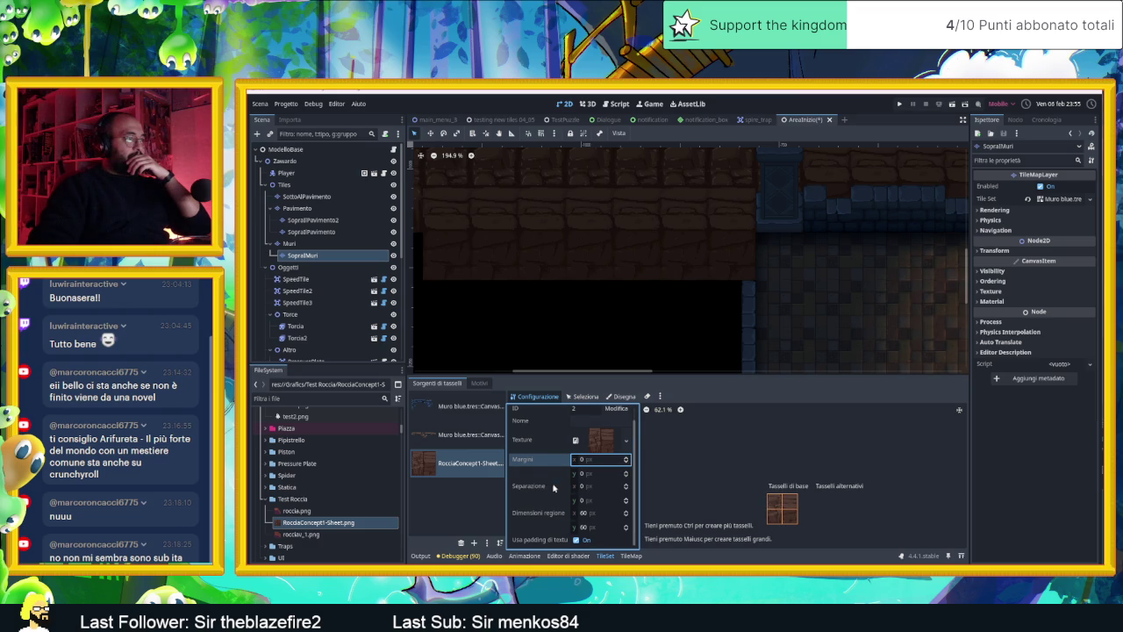
- Select the rock tiles in the atlas and set their texture origin to x 18, y -22
left_click(582, 397)
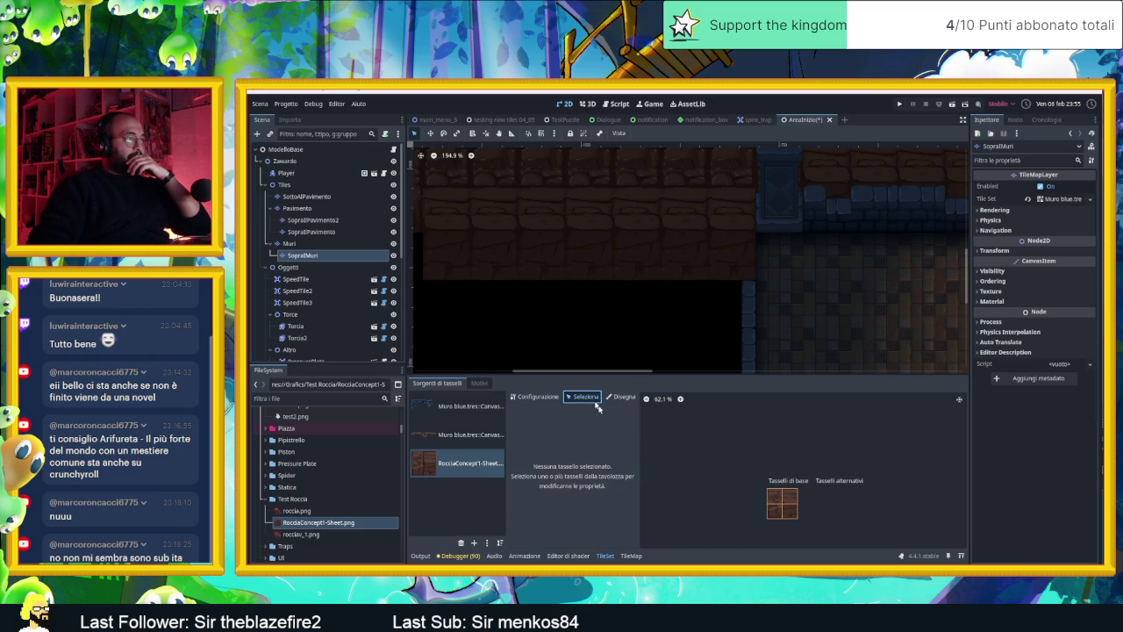
left_click(776, 513)
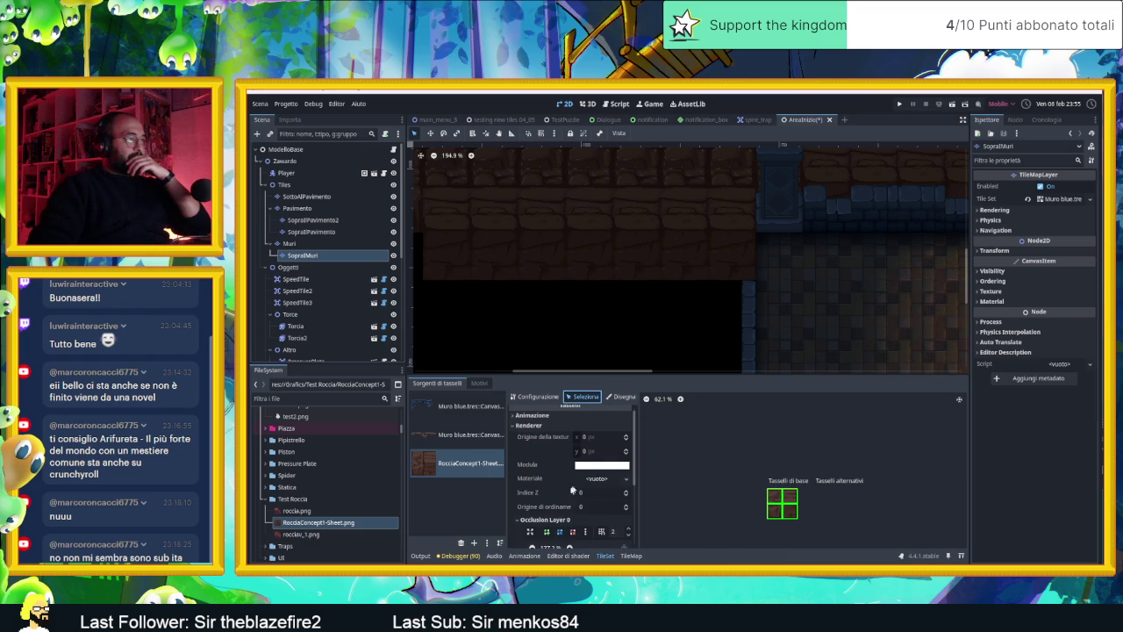
scroll(557, 483, "up", 1)
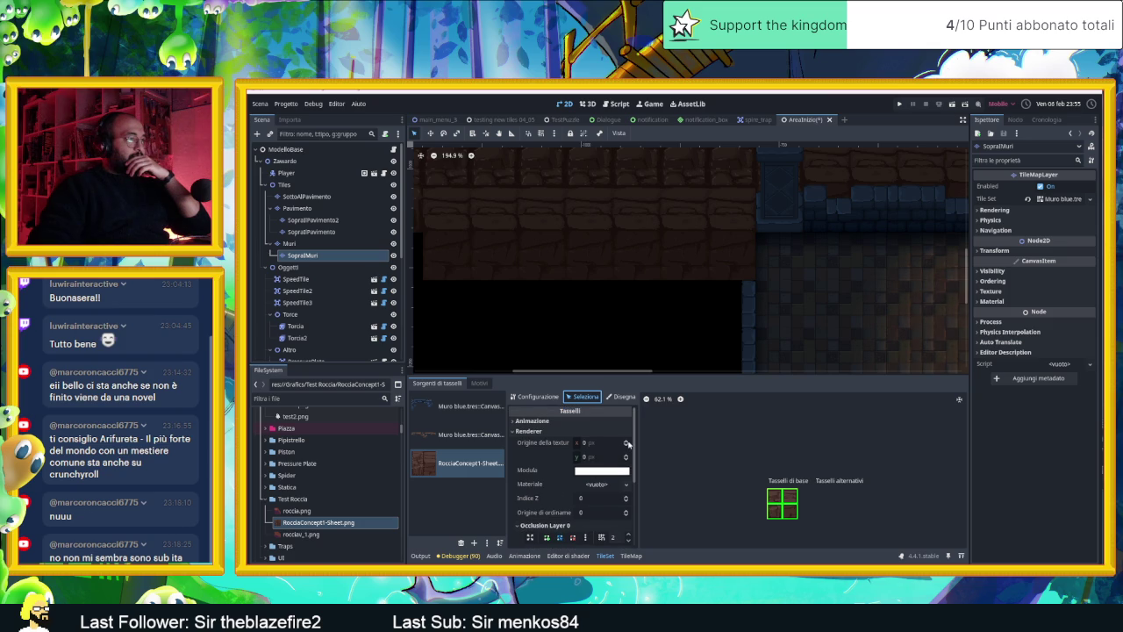
left_click(627, 444)
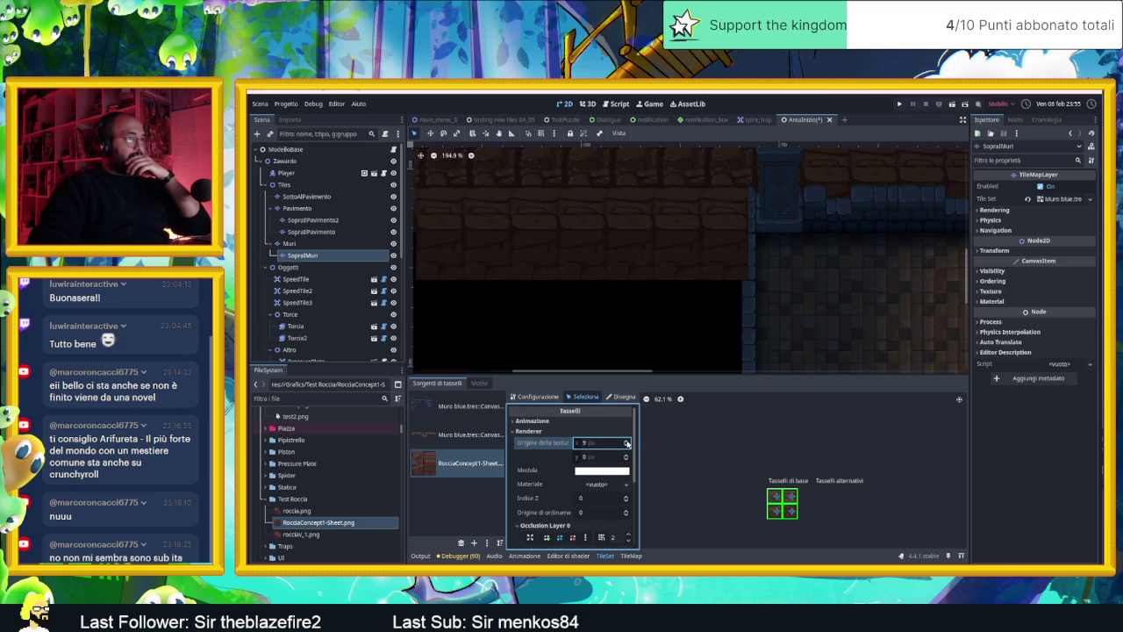
left_click(627, 442)
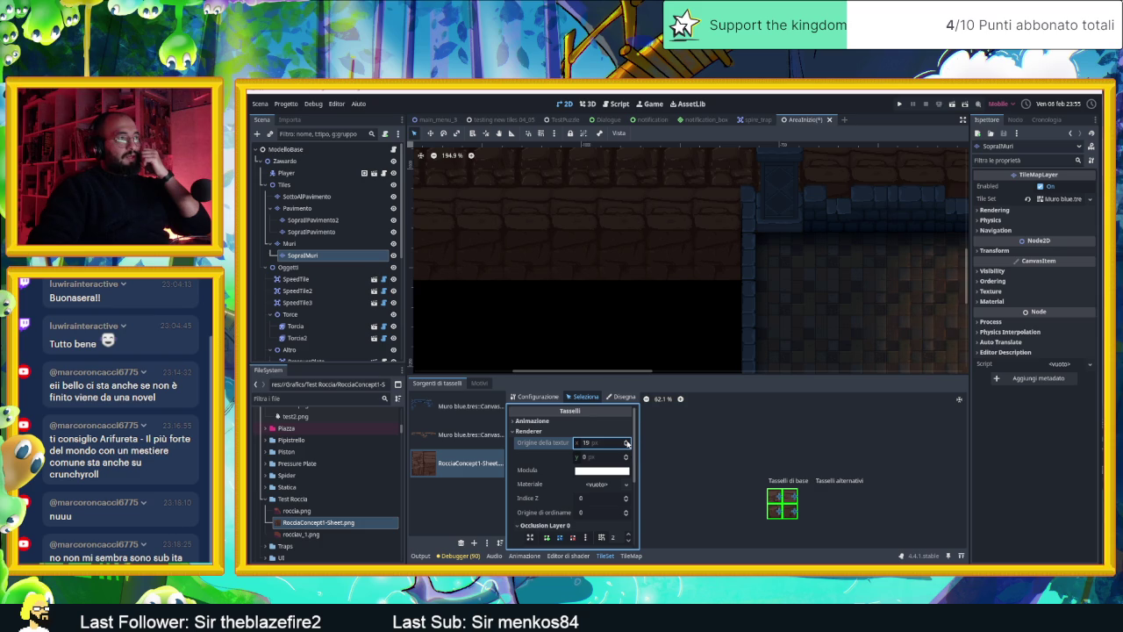
left_click(626, 441)
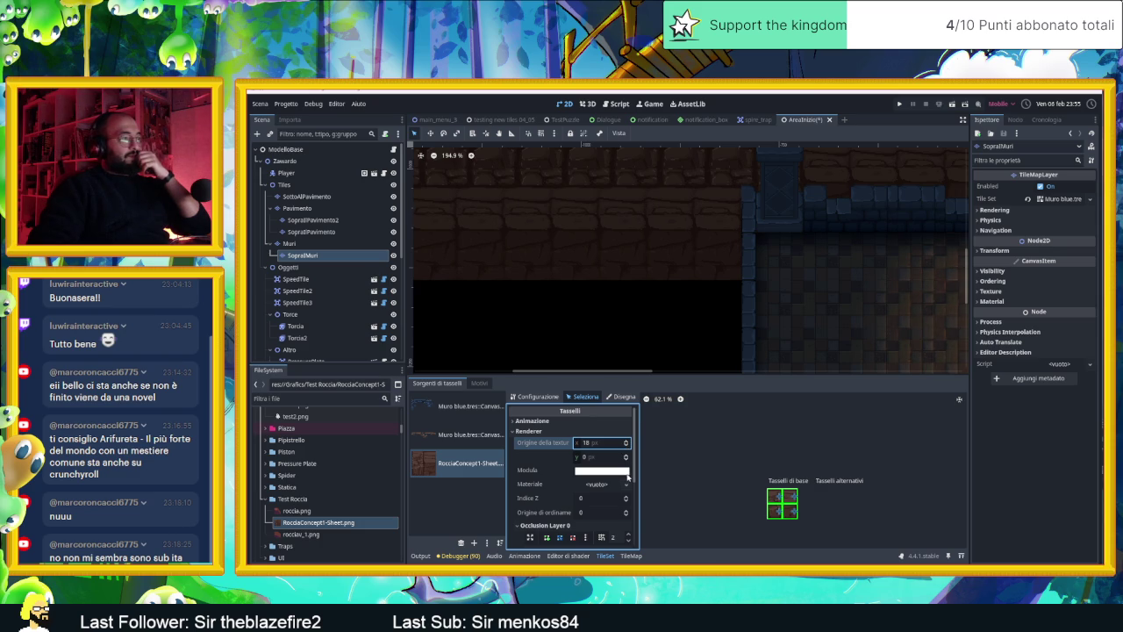
left_click(627, 456)
left_click(627, 456)
left_click(627, 460)
left_click(628, 459)
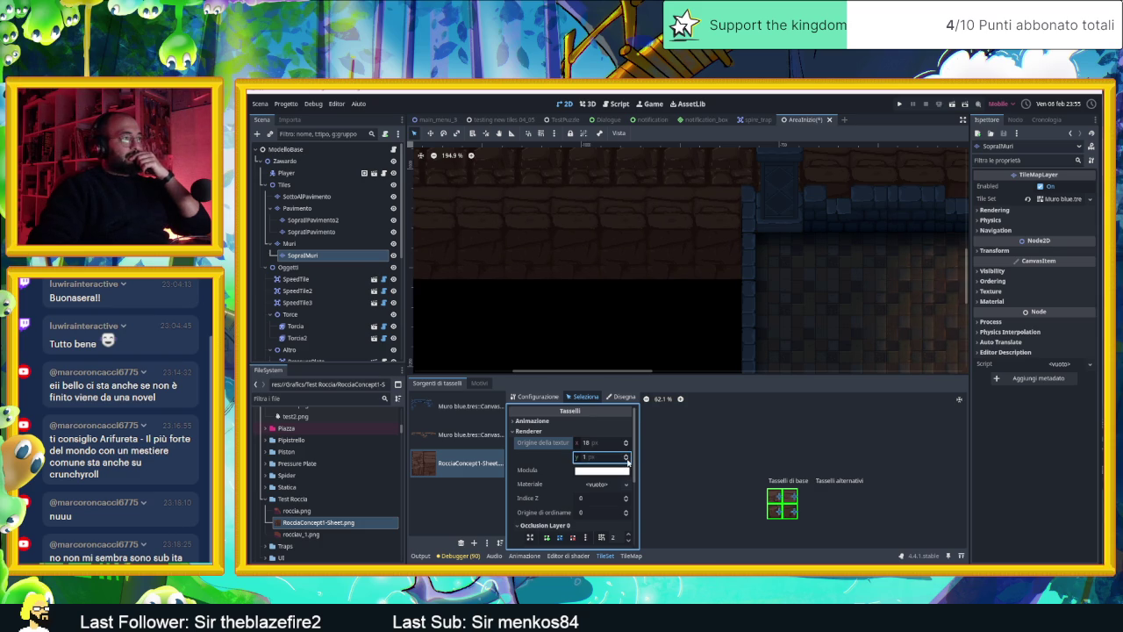
left_click(628, 459)
left_click(627, 460)
left_click(627, 459)
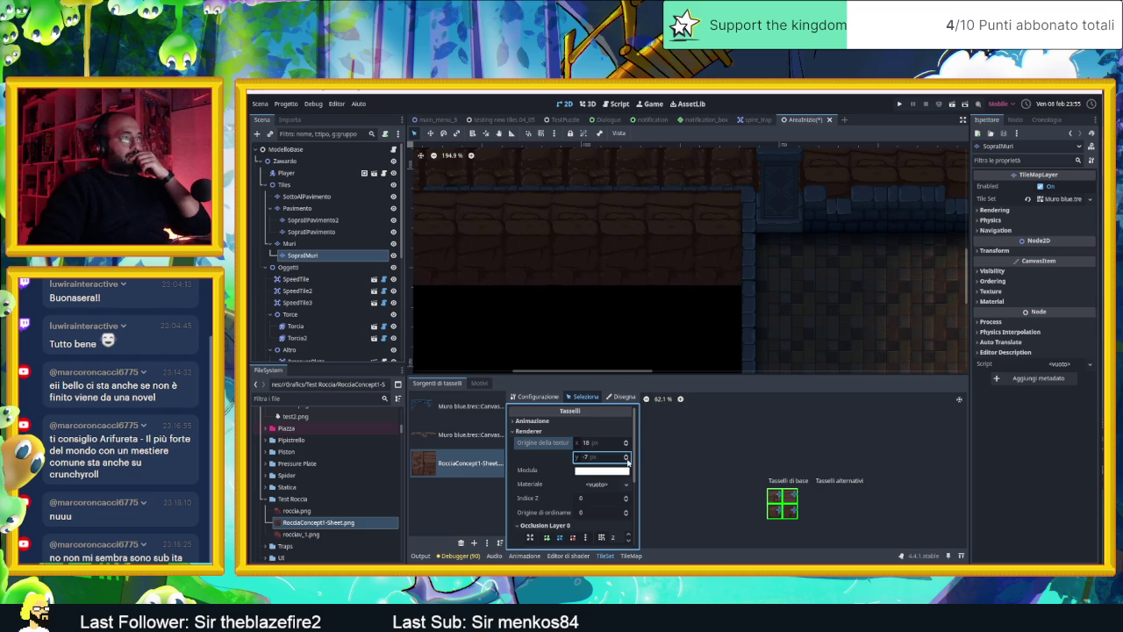
left_click(627, 459)
left_click(628, 460)
left_click(627, 460)
left_click(628, 459)
left_click(627, 460)
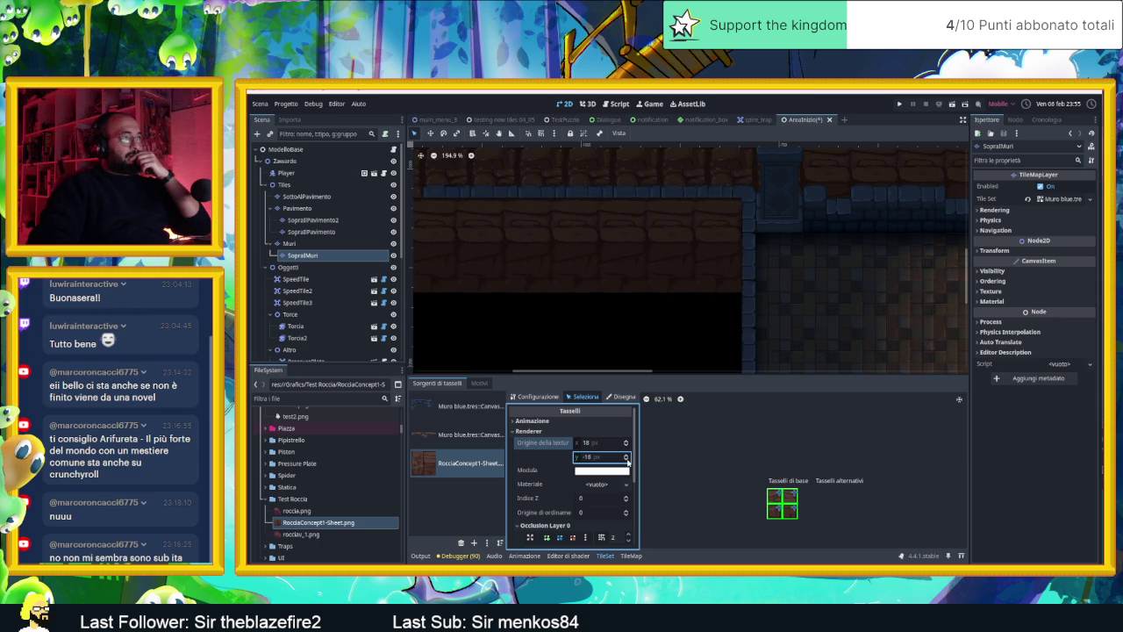
left_click(627, 460)
left_click(627, 460)
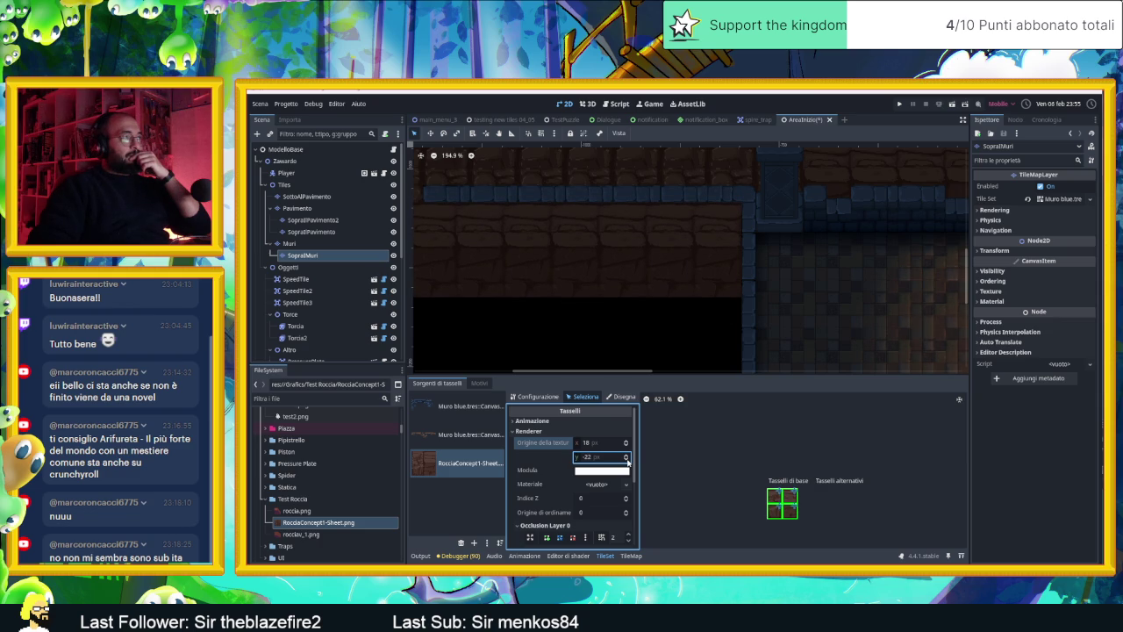
left_click(731, 313)
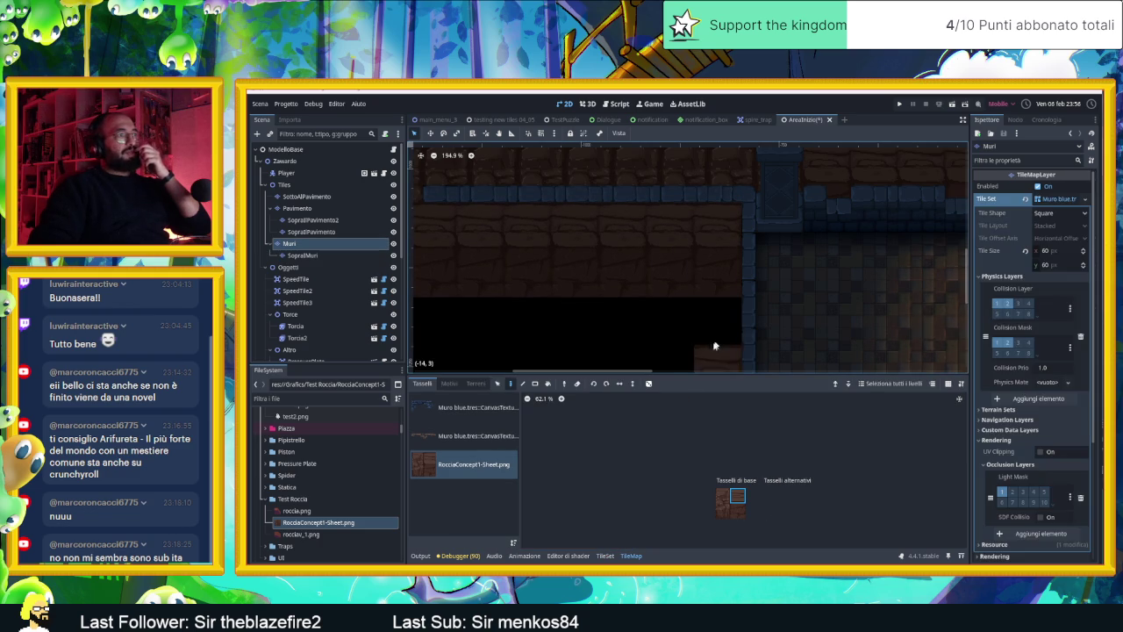
- Zoom out, return to SopraMuri, and pick the left rock tile from the RocciaConcept1 sheet
scroll(704, 349, "down", 4)
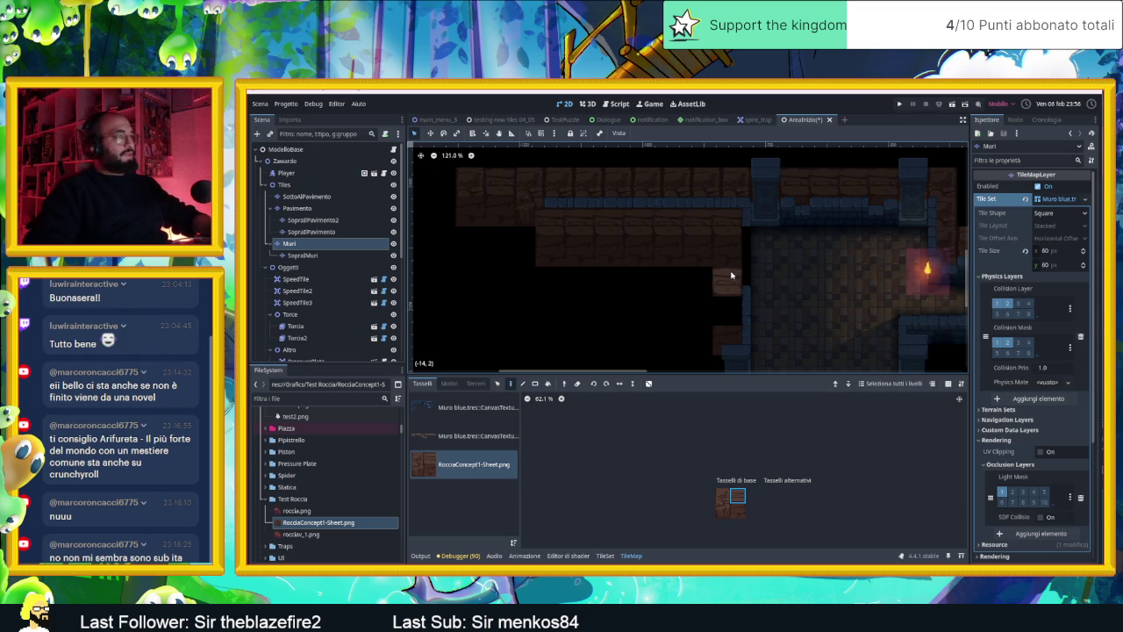
left_click(303, 254)
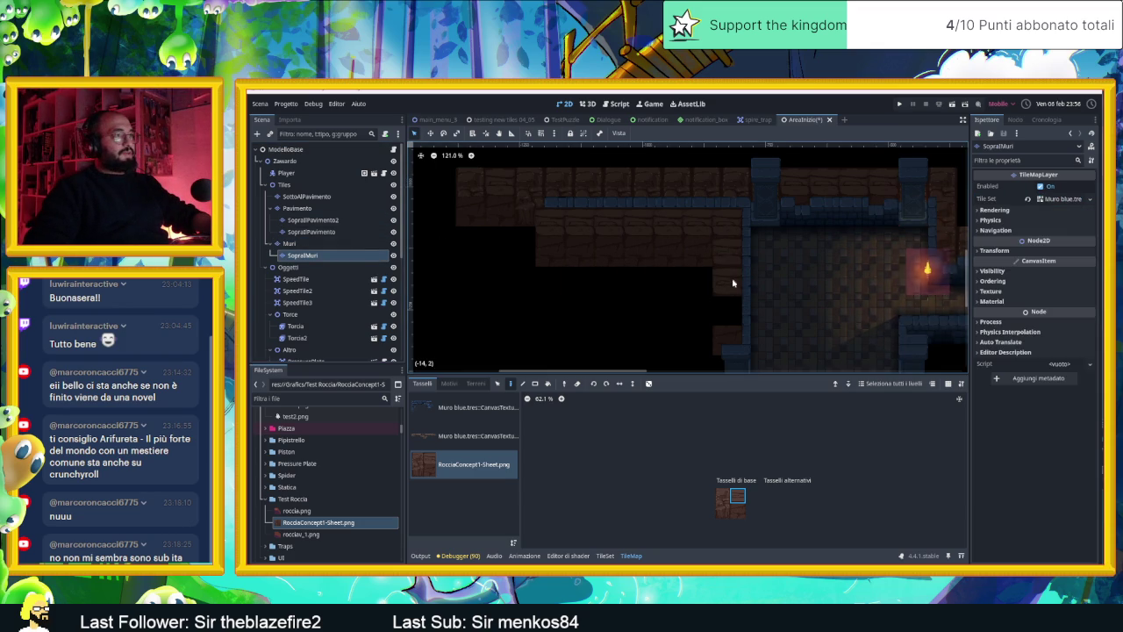
left_click(722, 494)
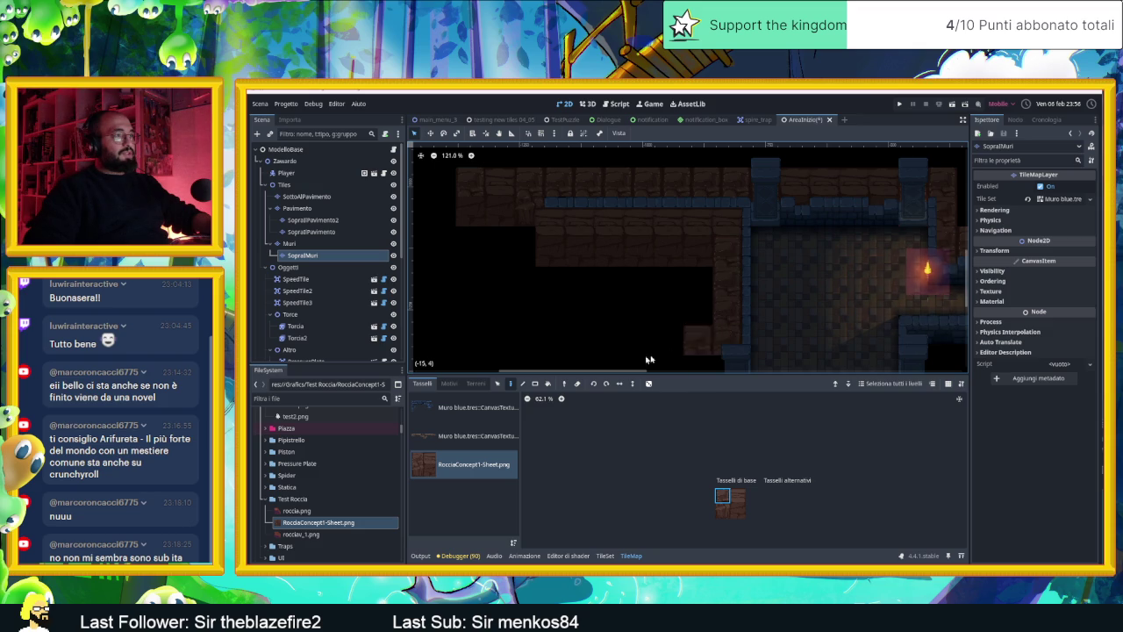
scroll(699, 308, "down", 3)
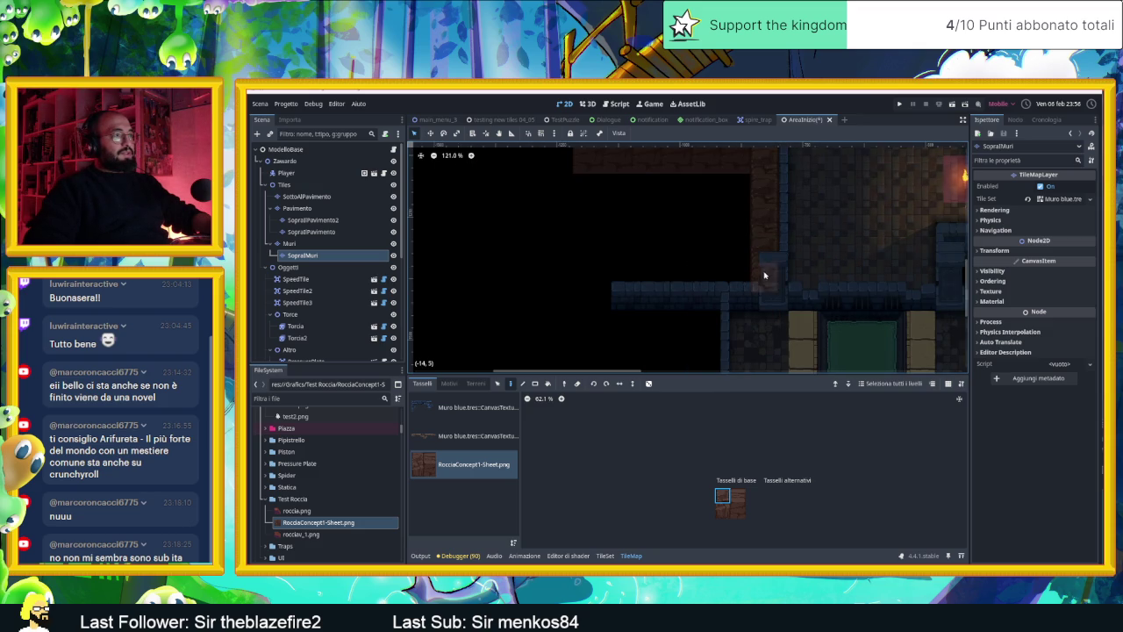
scroll(705, 246, "up", 2)
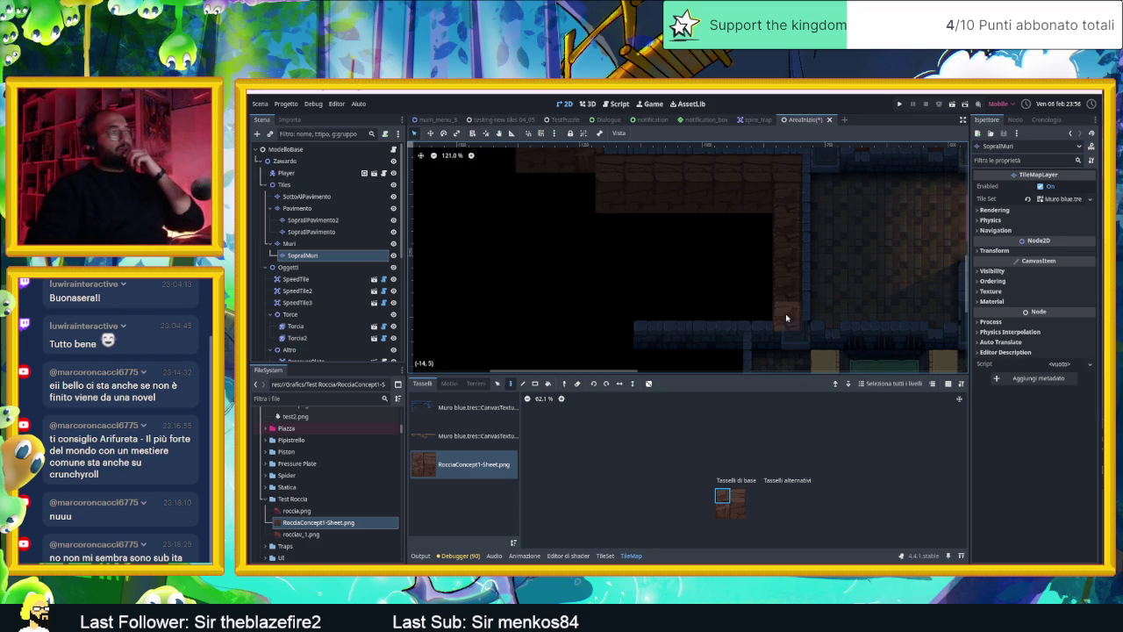
- Paint more rock wall tiles in a row and down a column of the SopraMuri wall
left_click_drag(778, 313, 635, 312)
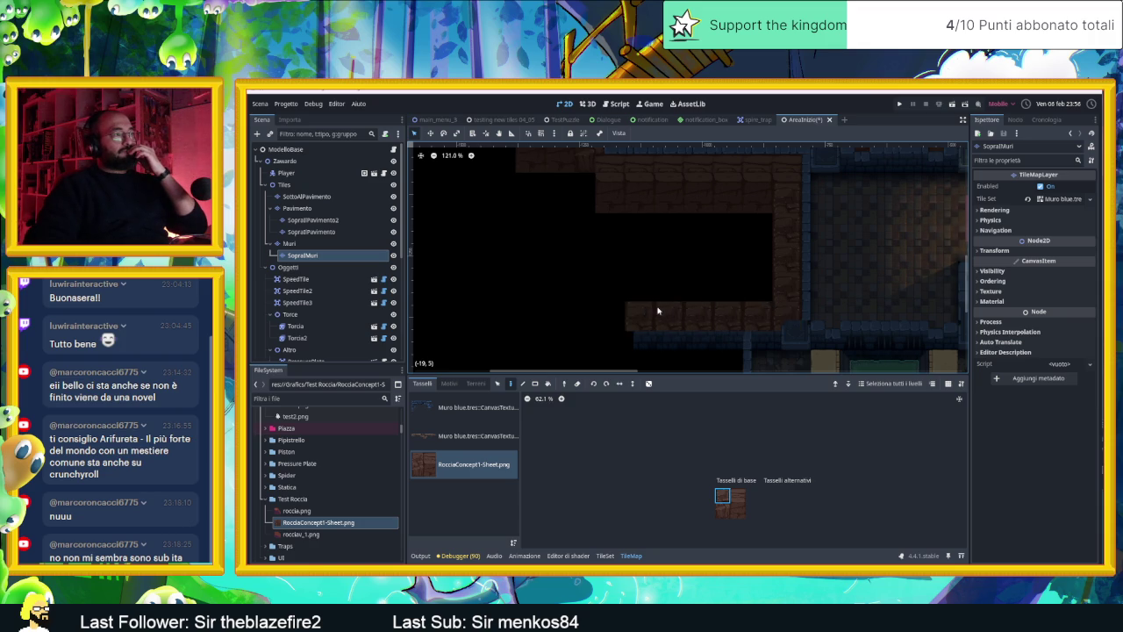
left_click(737, 496)
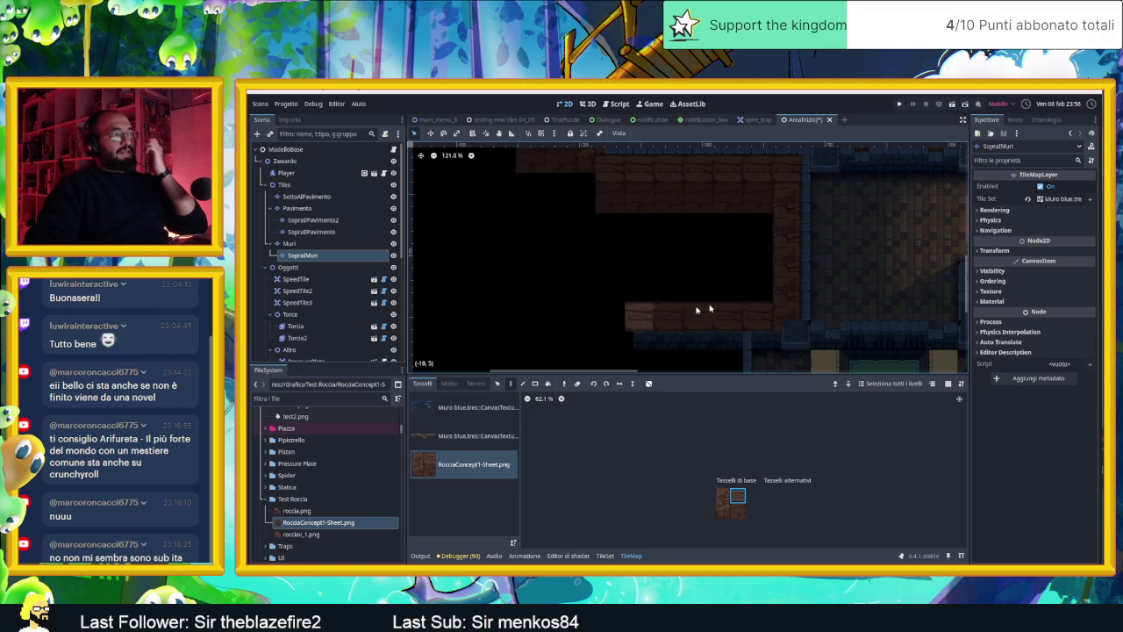
left_click(737, 510)
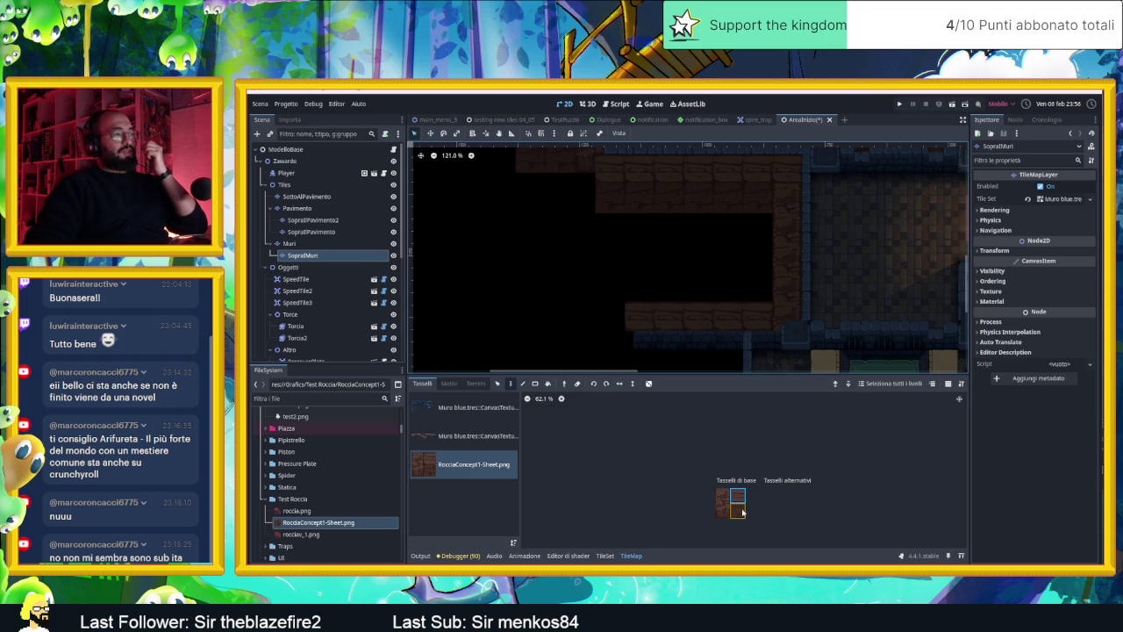
left_click(760, 226)
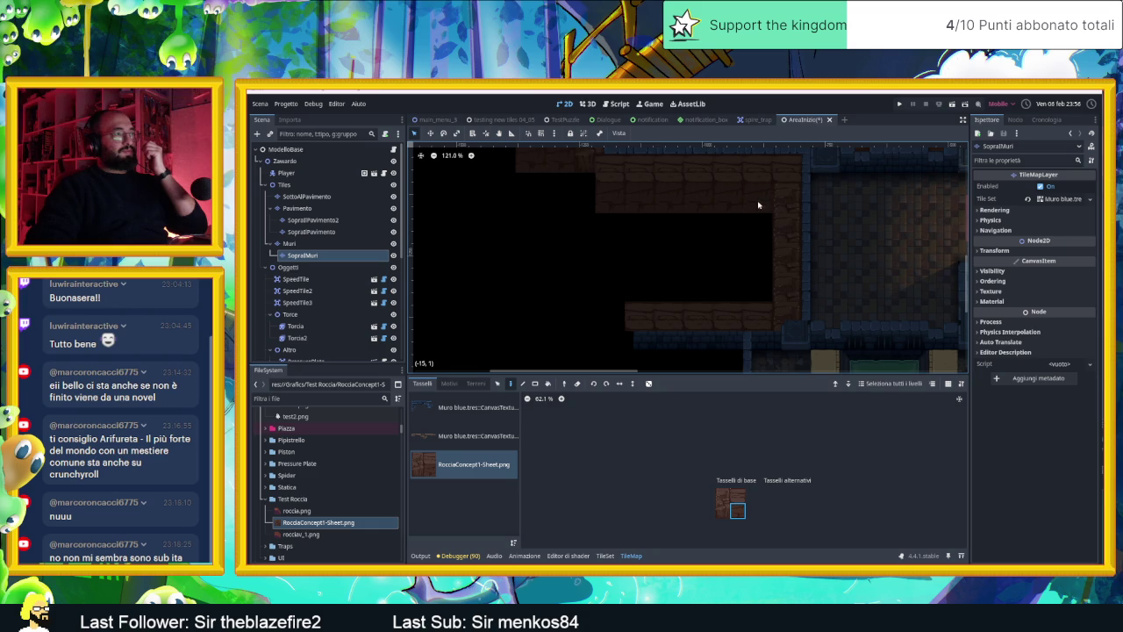
mouse_move(759, 206)
left_mouse_down()
mouse_move(754, 271)
mouse_move(727, 215)
mouse_move(724, 278)
mouse_move(699, 278)
mouse_move(697, 223)
mouse_move(639, 251)
mouse_move(672, 271)
mouse_move(614, 277)
left_mouse_up()
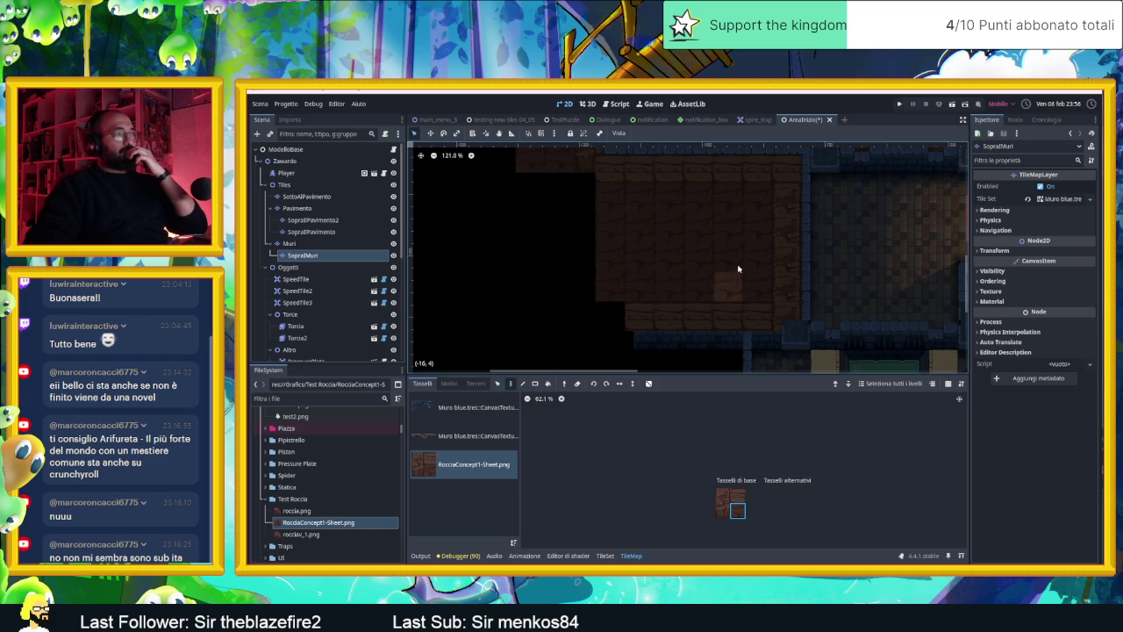
left_click_drag(740, 271, 627, 310)
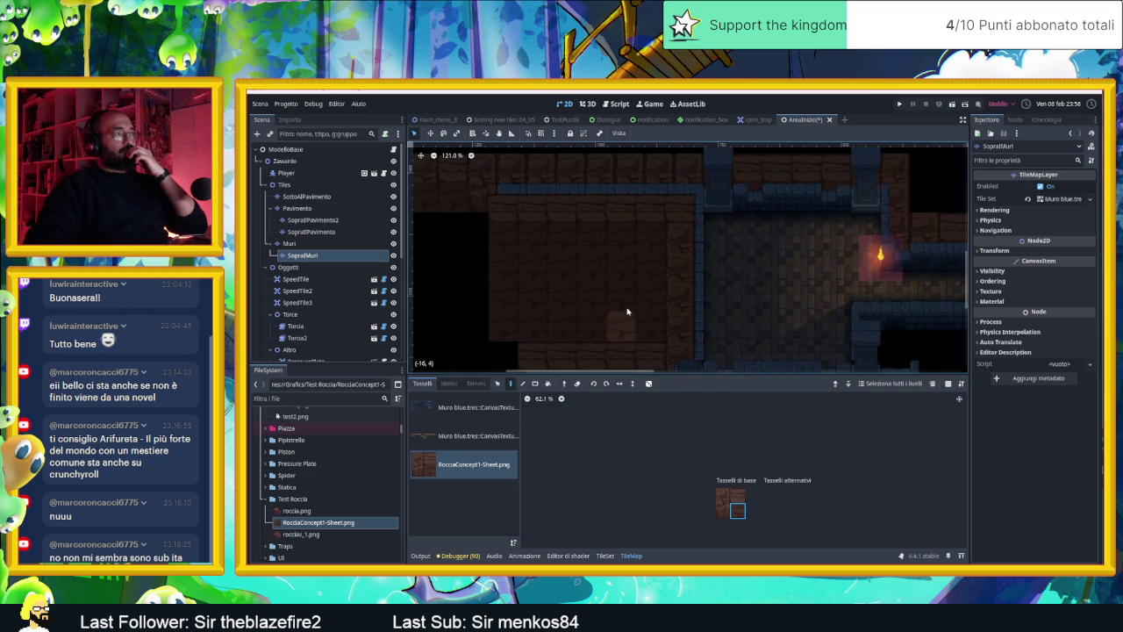
- Use both upper rock tiles together as the brush with random scatter enabled
left_click(722, 496)
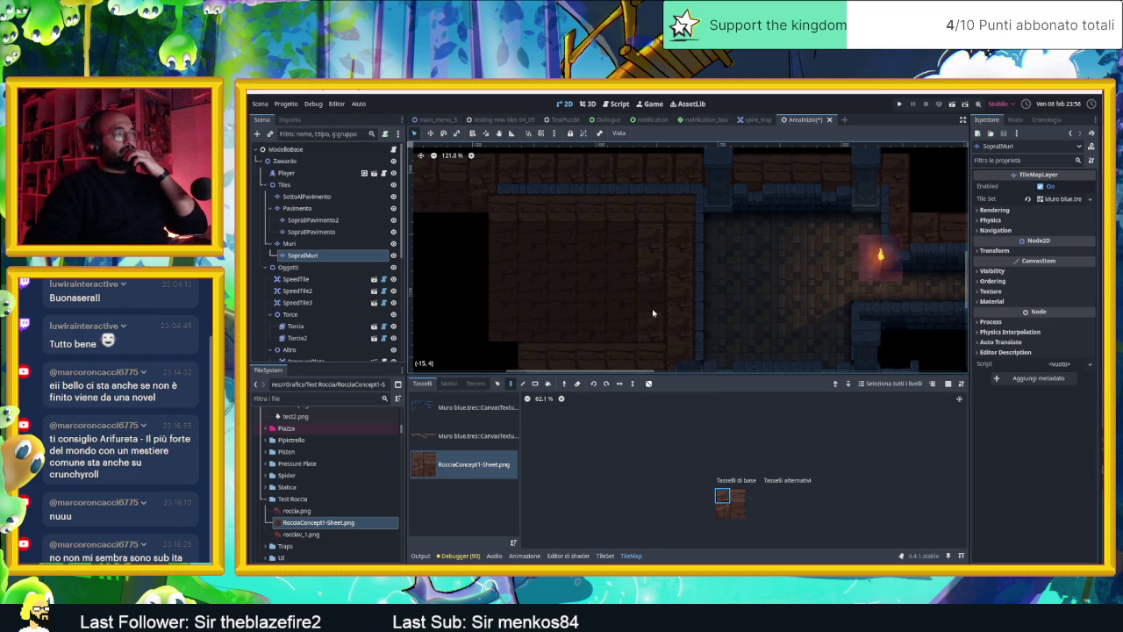
left_click(737, 495)
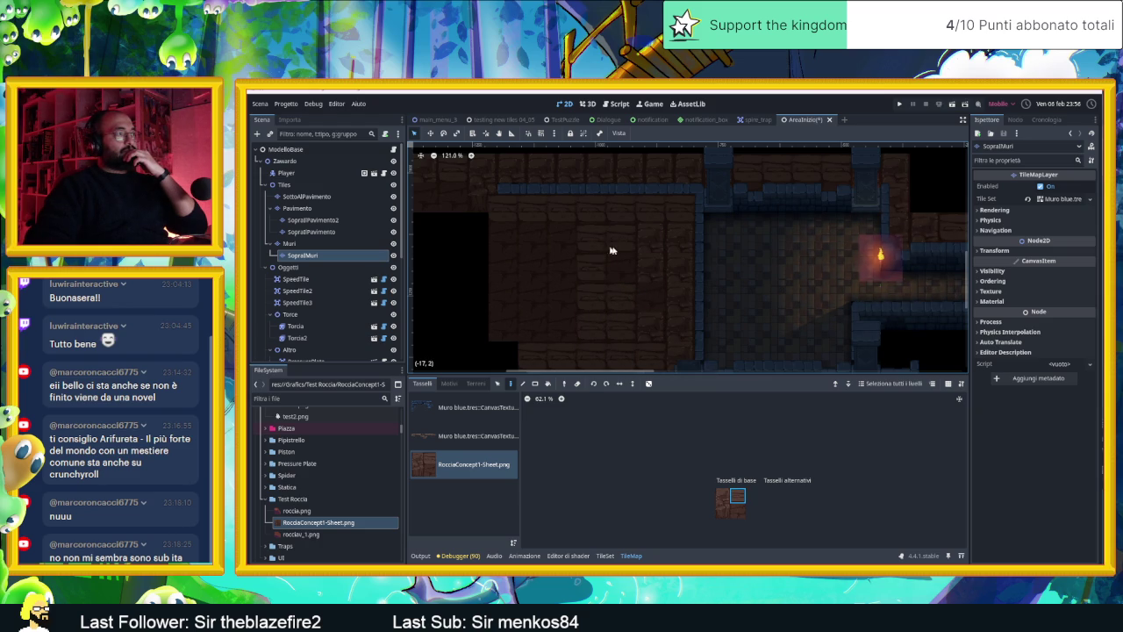
left_click_drag(737, 496, 707, 487)
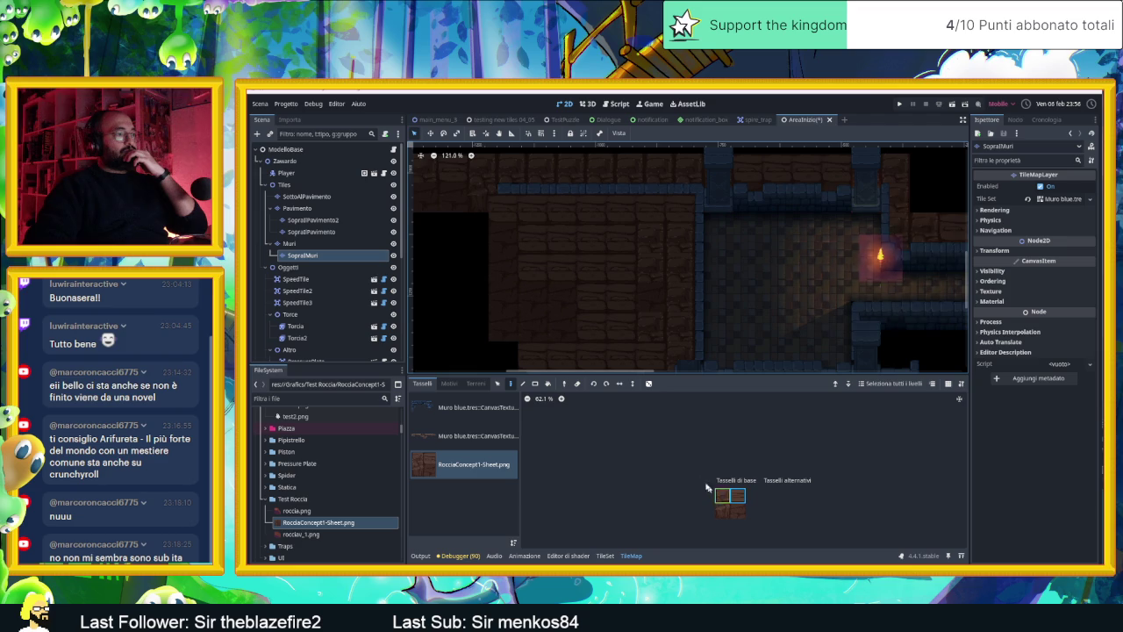
left_click(648, 383)
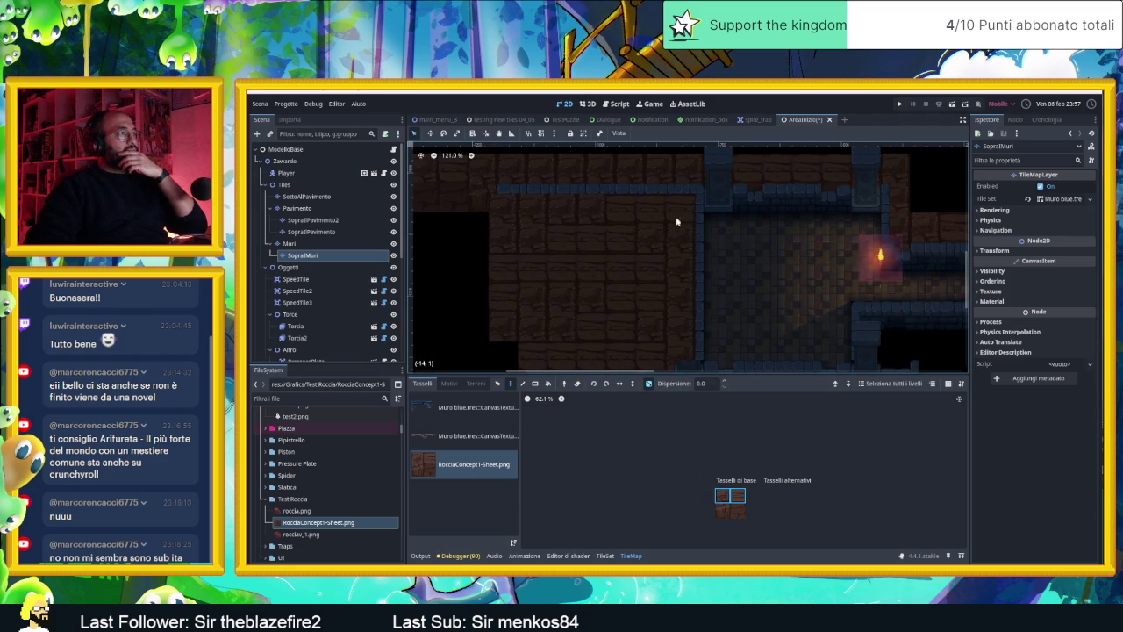
scroll(629, 307, "down", 1)
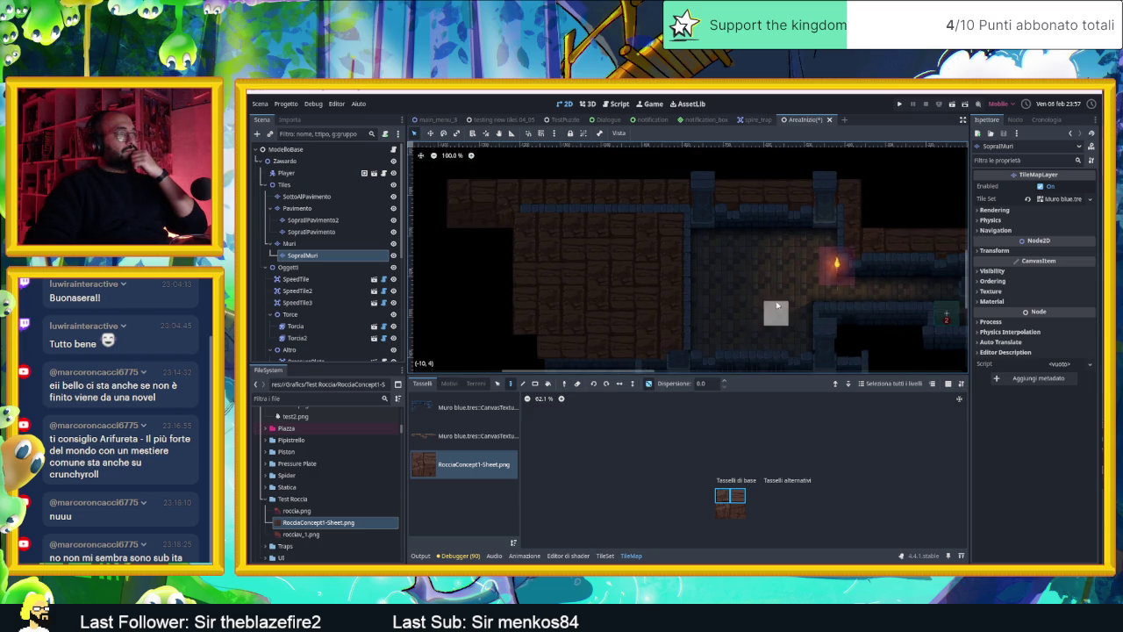
scroll(710, 273, "down", 1)
scroll(582, 277, "up", 3)
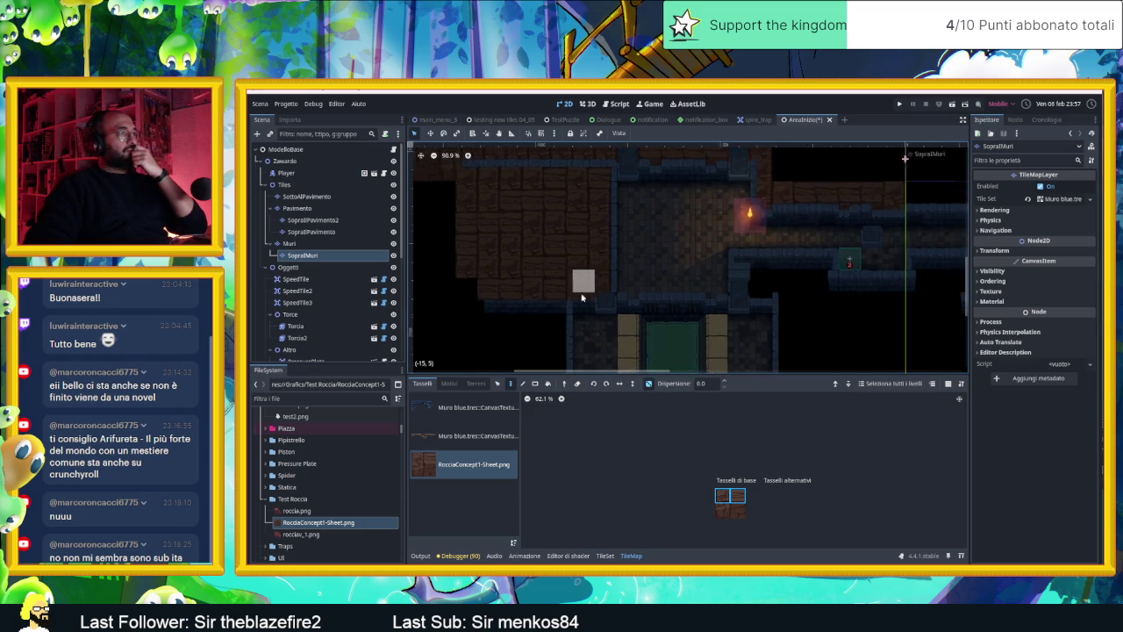
scroll(581, 276, "up", 2)
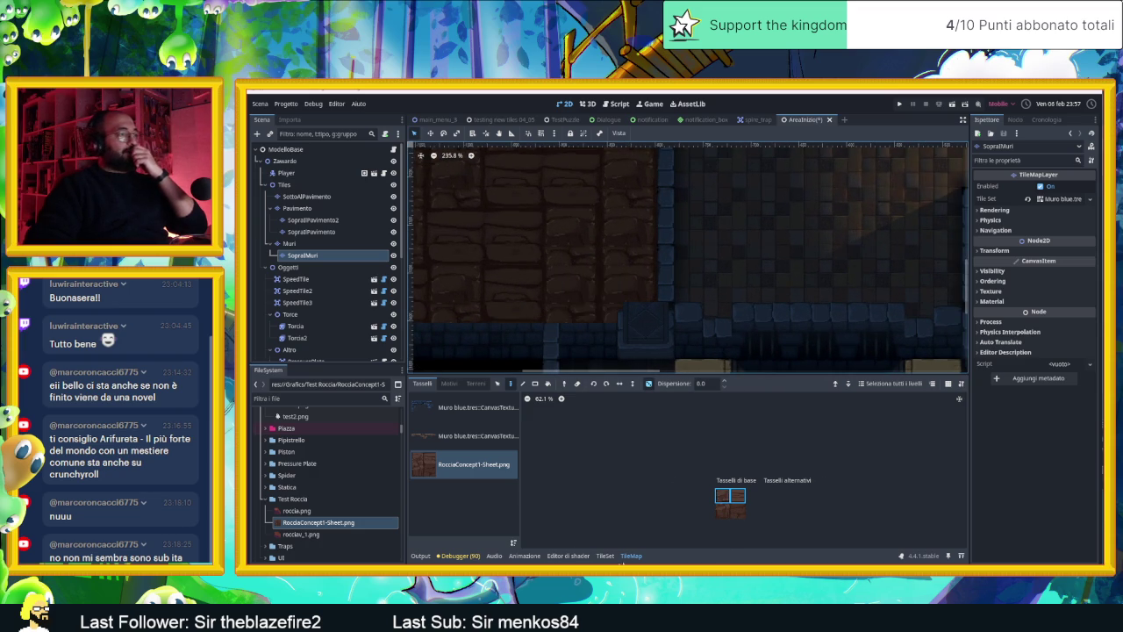
- Create alternative tiles for two rock tiles in the RocciaConcept1-Sheet atlas
left_click(586, 556)
left_click(605, 555)
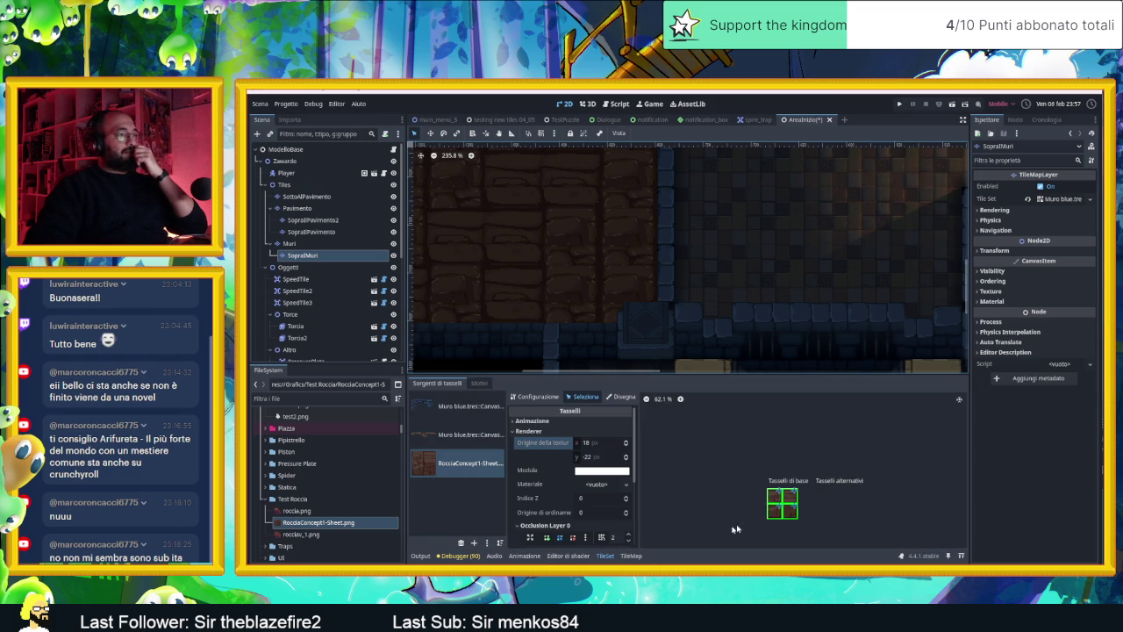
left_click(770, 502)
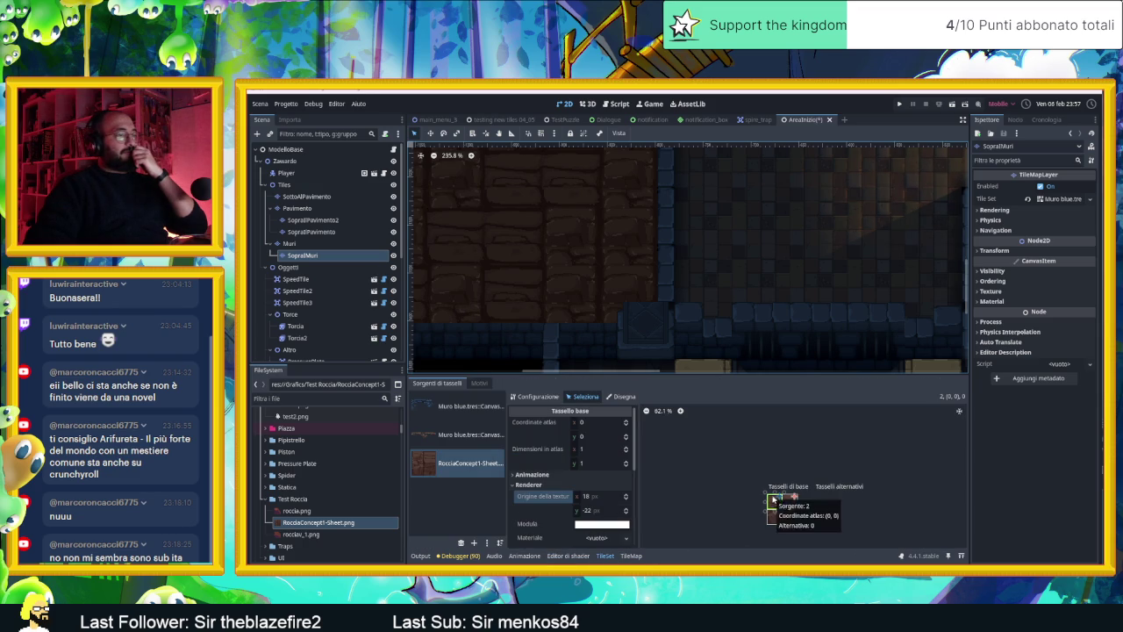
scroll(803, 507, "up", 3)
right_click(805, 507)
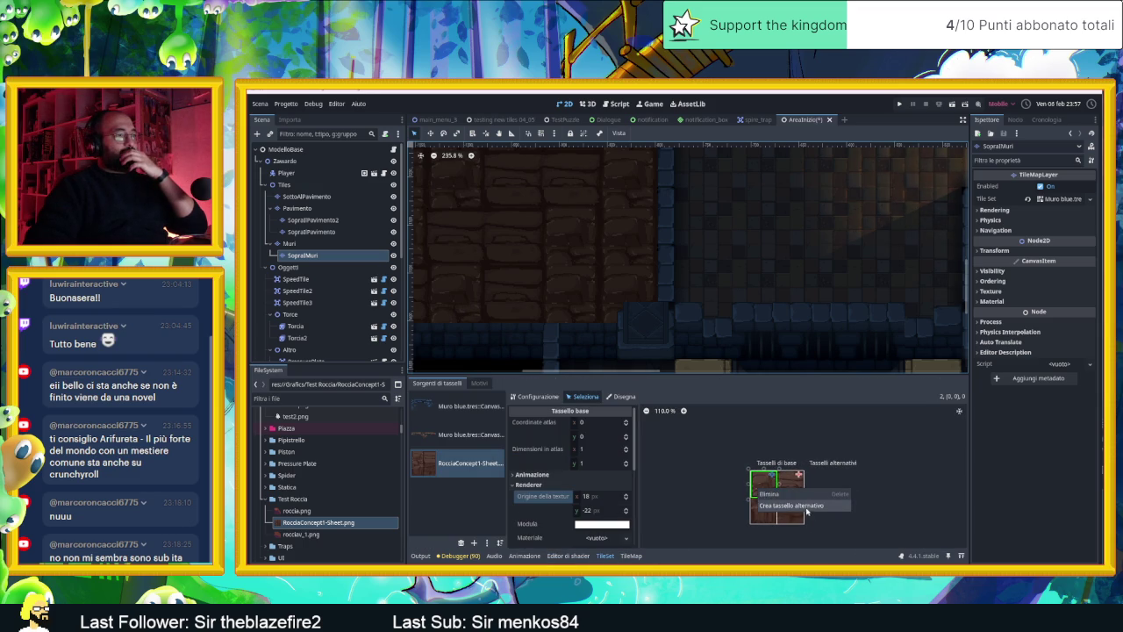
left_click(807, 506)
left_click(791, 484)
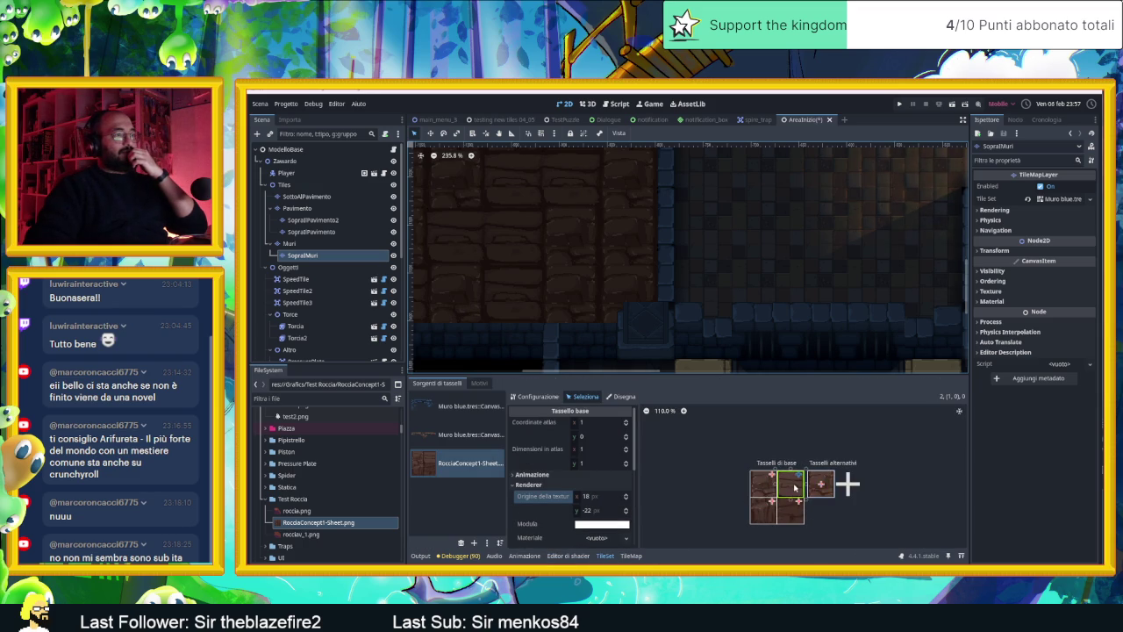
right_click(795, 486)
left_click(804, 502)
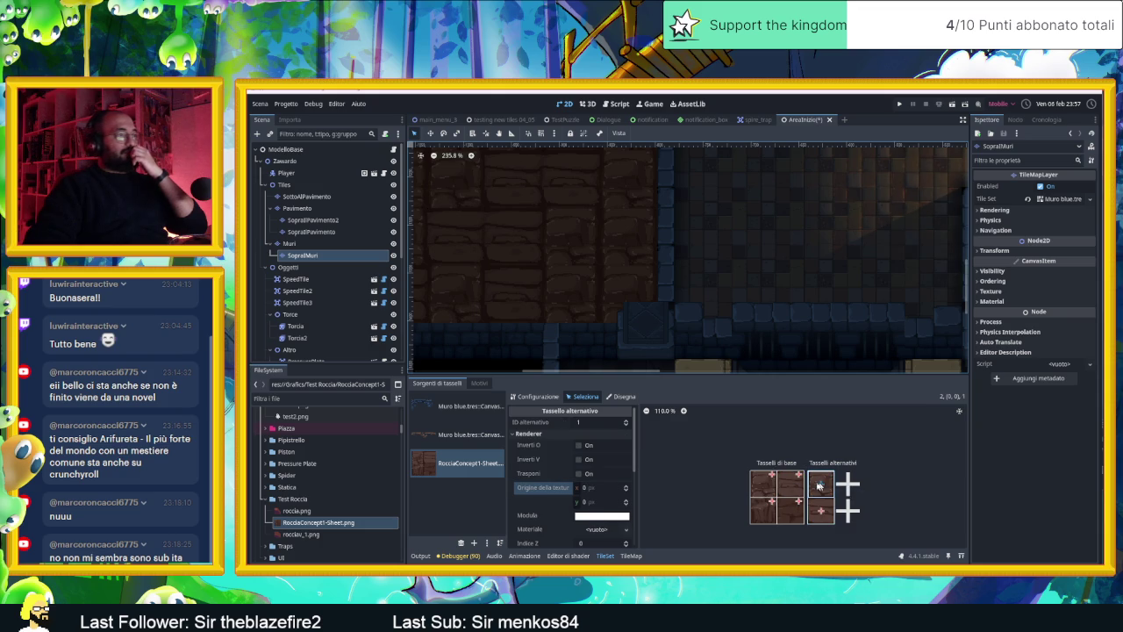
scroll(575, 496, "down", 2)
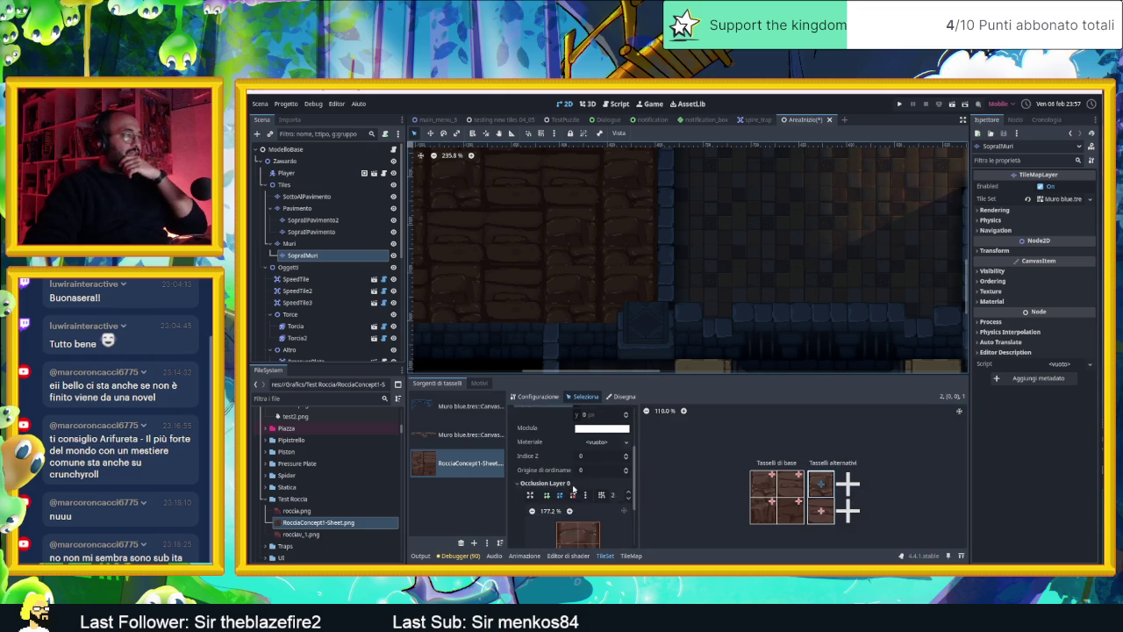
scroll(568, 480, "up", 2)
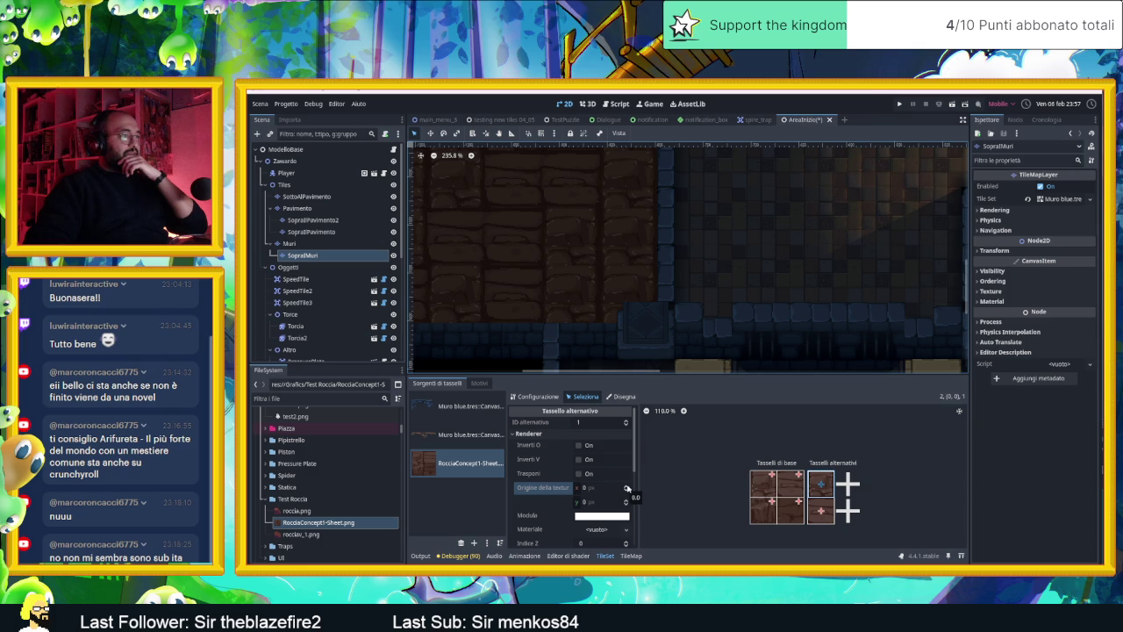
left_click(626, 487)
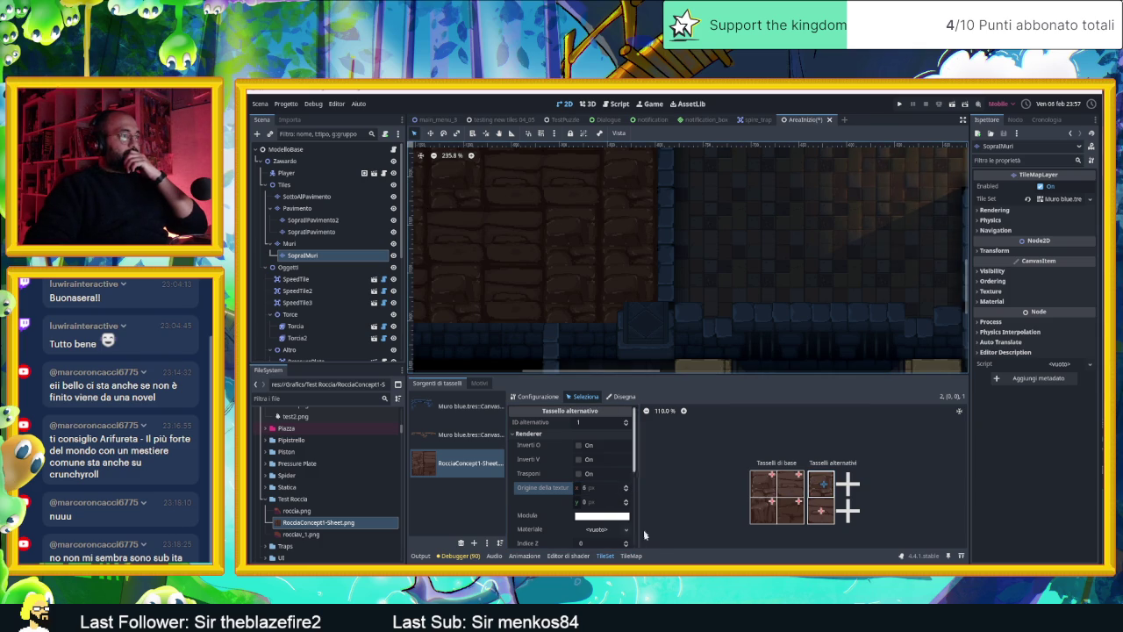
- Paint the alternative rock tile at map cell (-16,6)
left_click(631, 556)
left_click(774, 477)
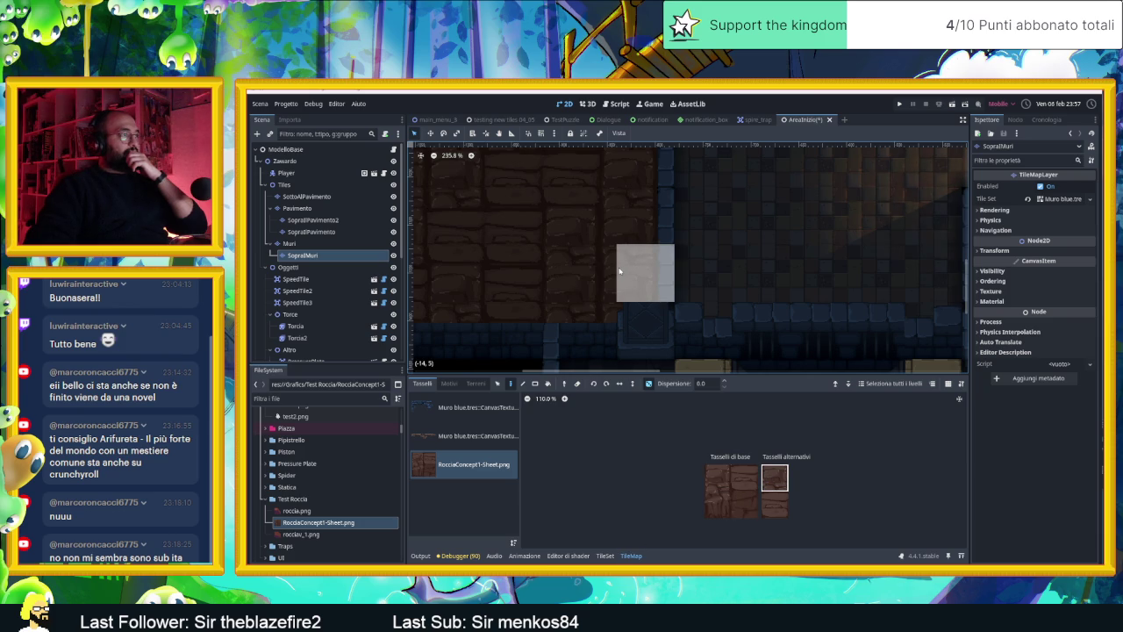
left_click(505, 319)
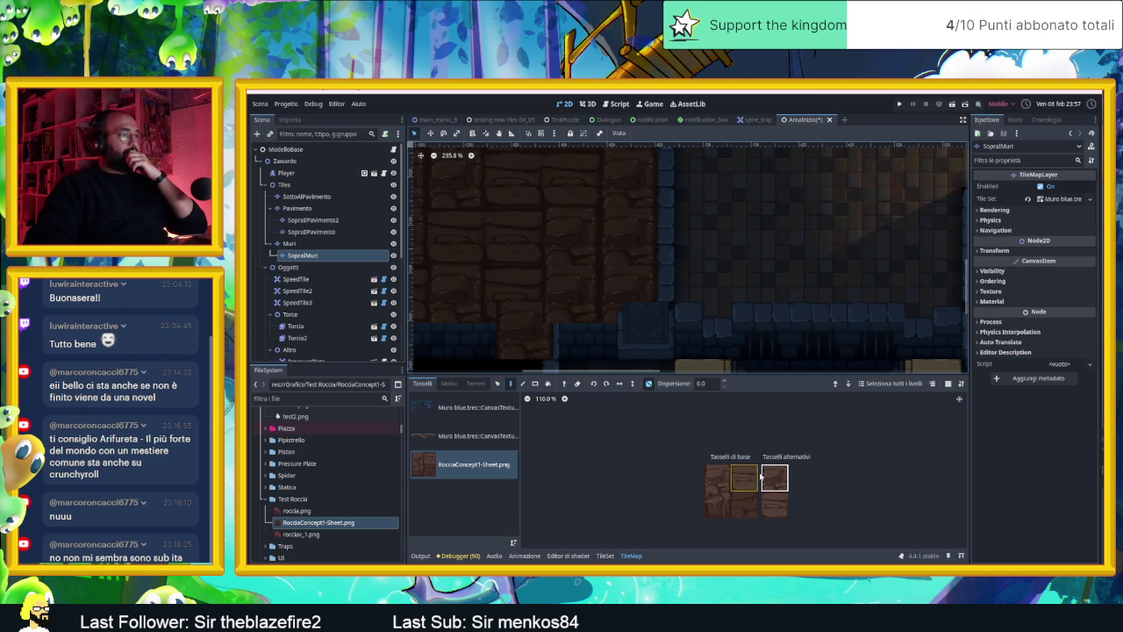
- Select the upper alternative tile and raise its horizontal texture origin to 15 px
left_click(611, 555)
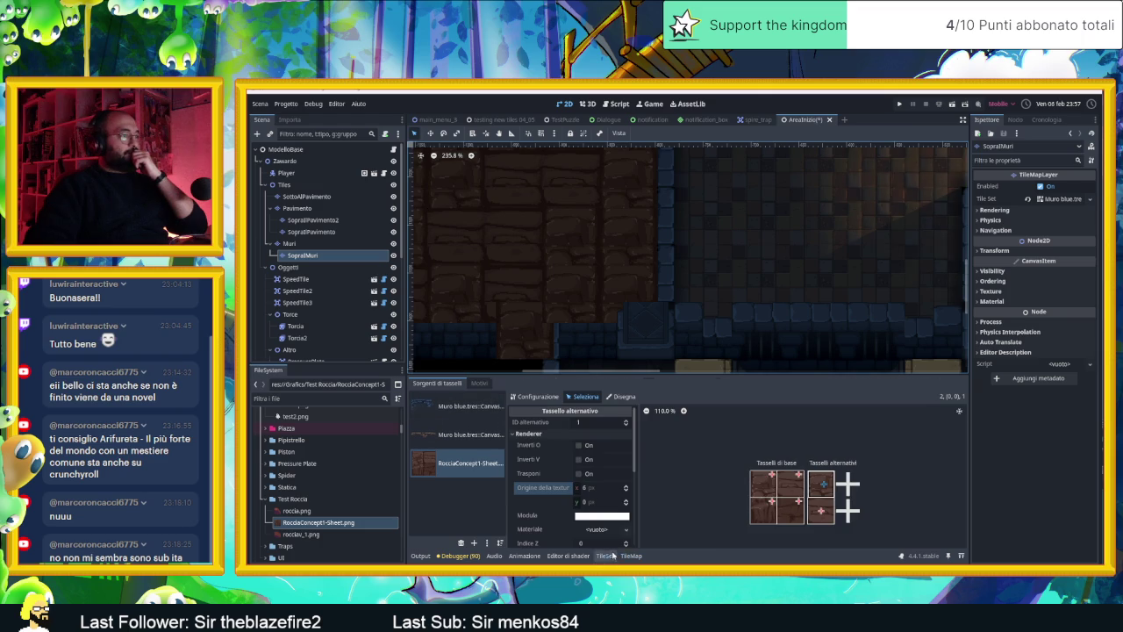
left_click(818, 513)
left_click(819, 484)
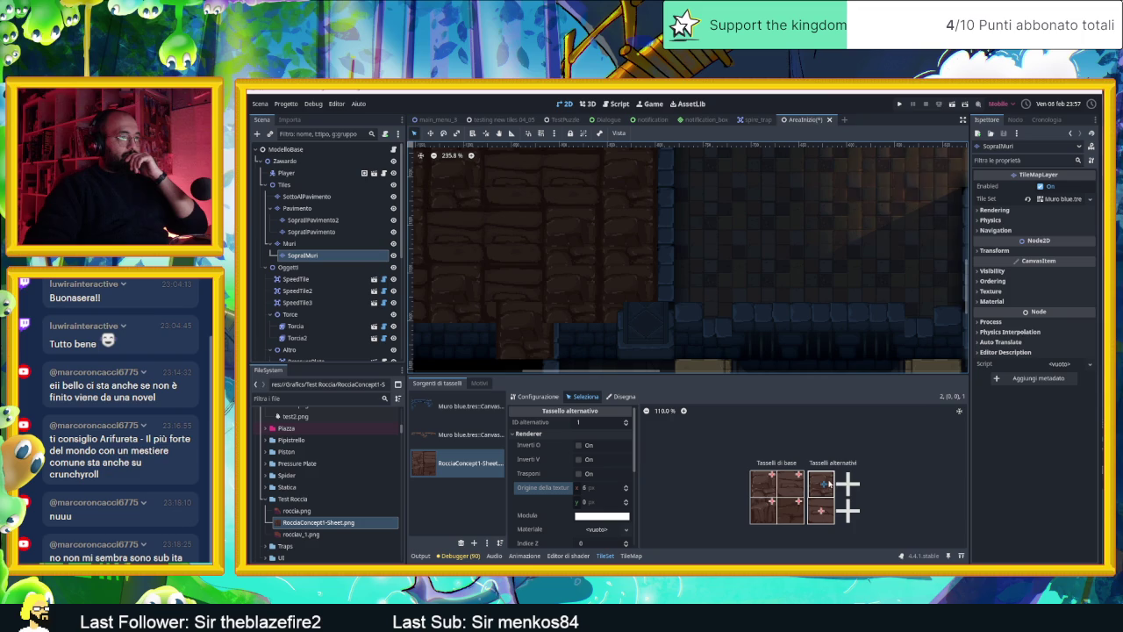
left_click(626, 489)
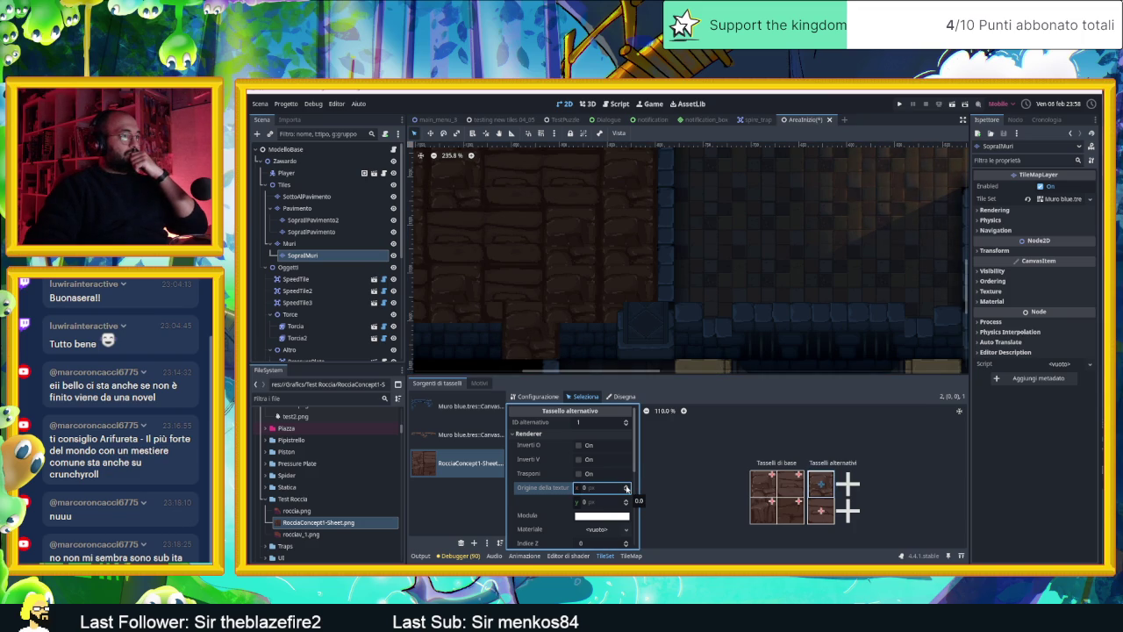
left_click(626, 488)
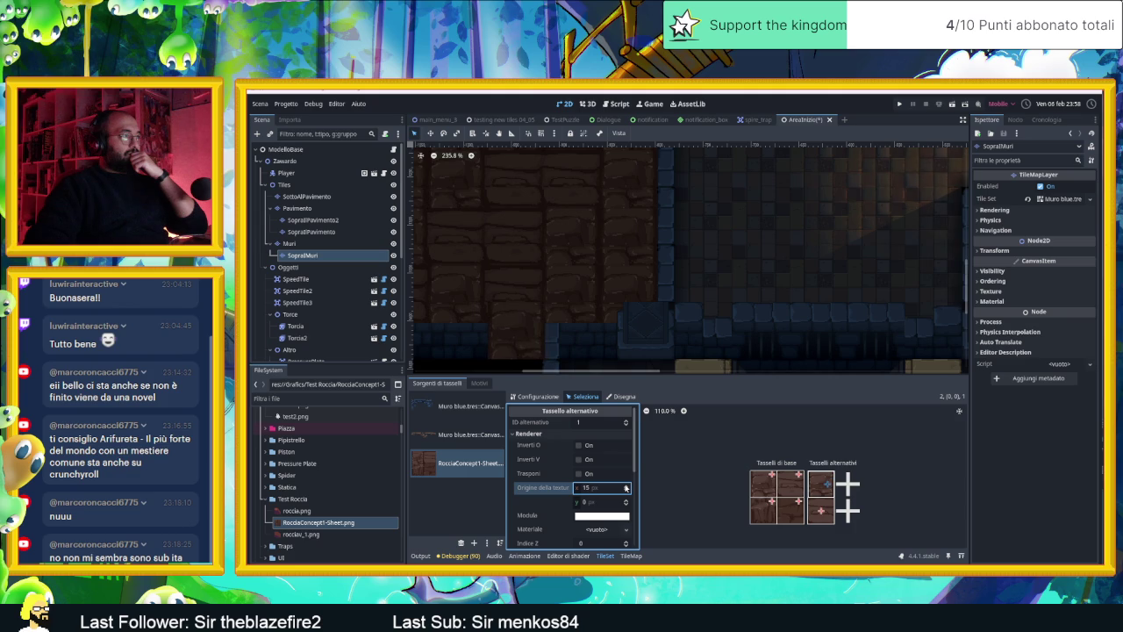
- Give the alternative rock tile (ID 1) a texture origin of x 18, y 48
left_click(625, 487)
left_click(758, 485)
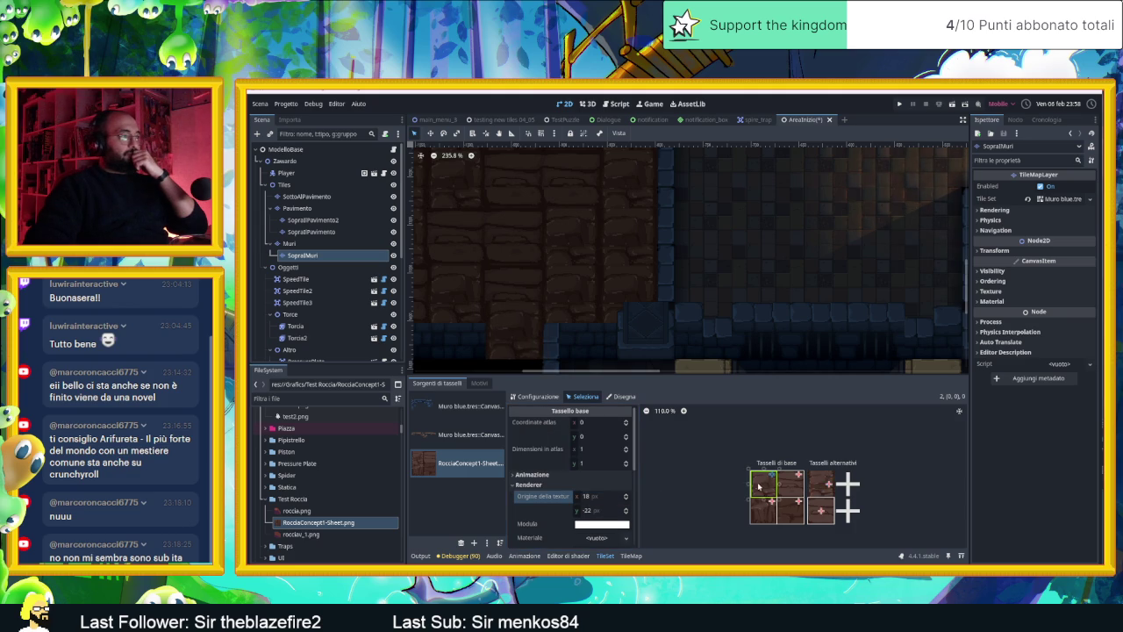
left_click(822, 493)
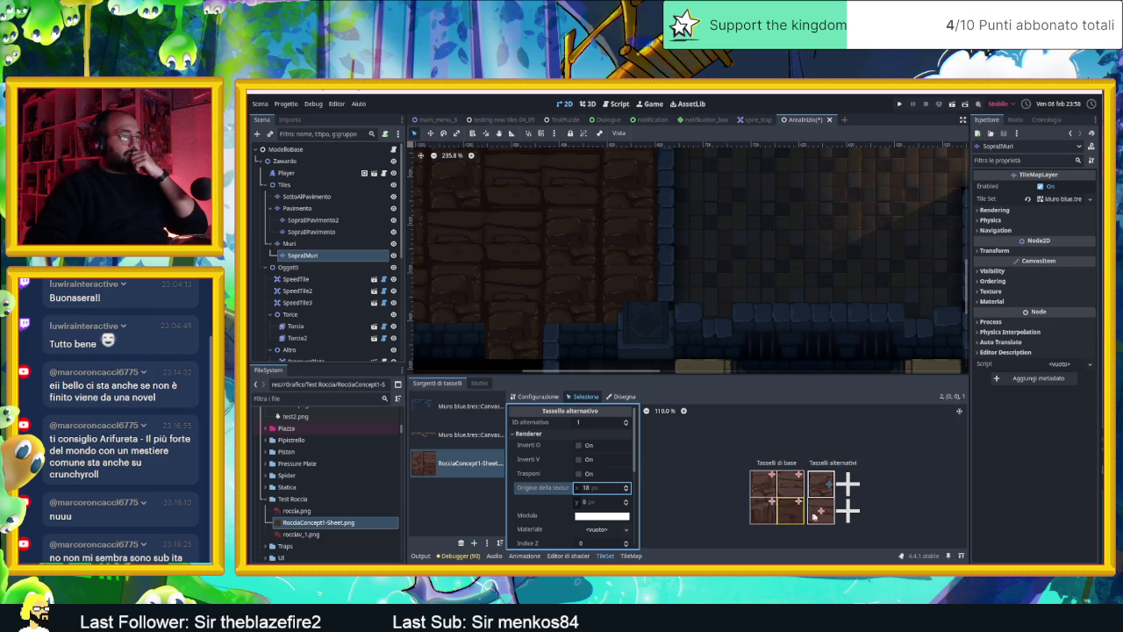
double_click(628, 504)
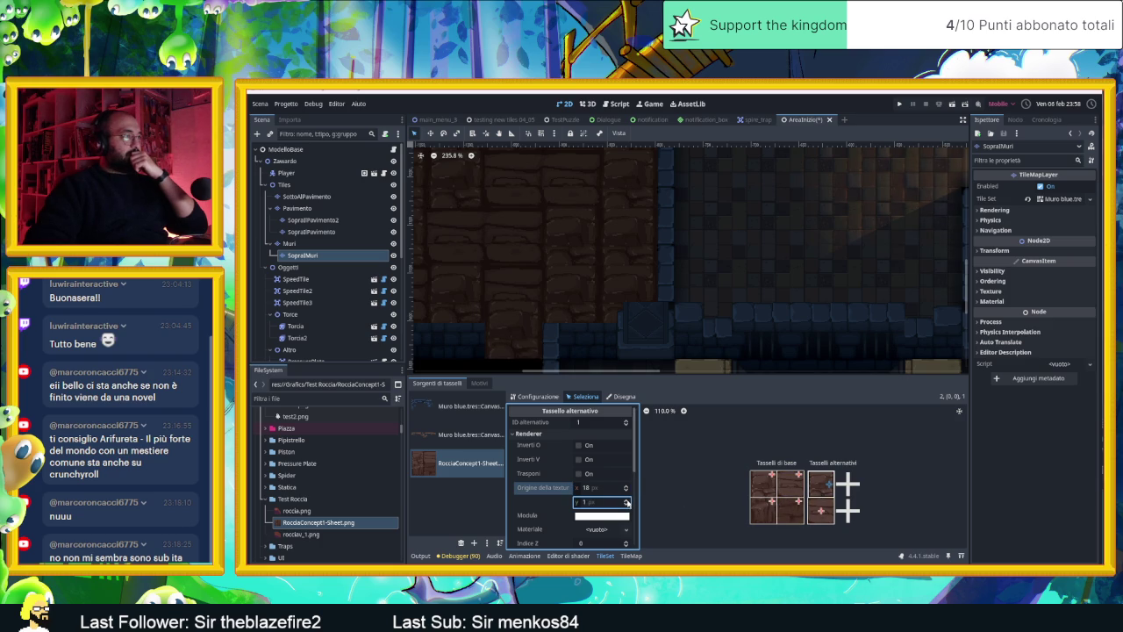
triple_click(626, 504)
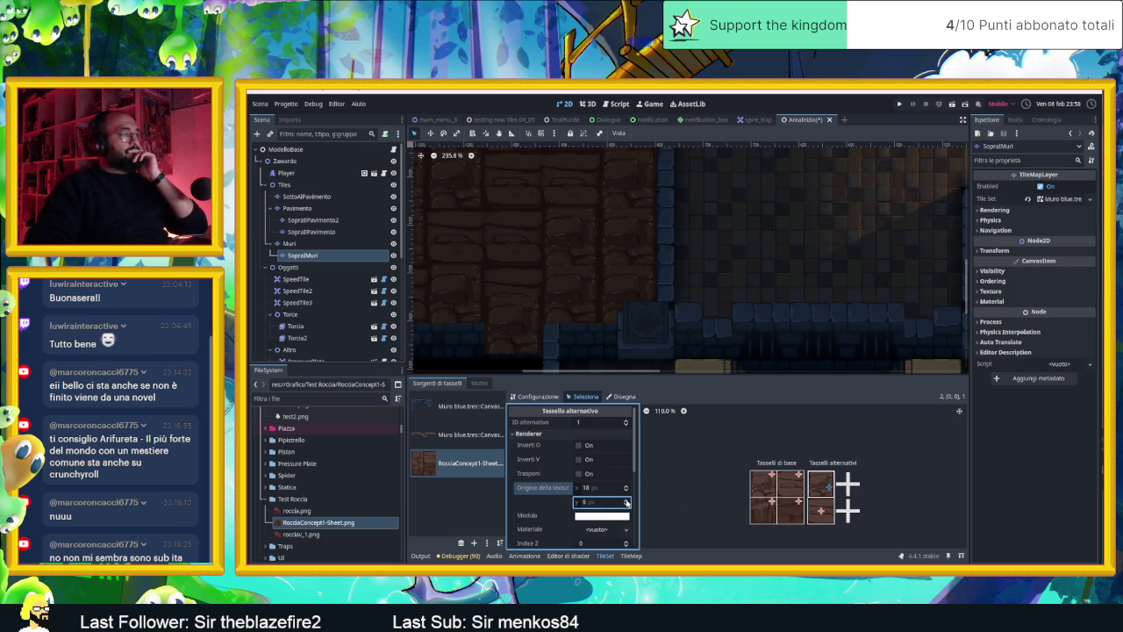
left_click_drag(602, 502, 650, 501)
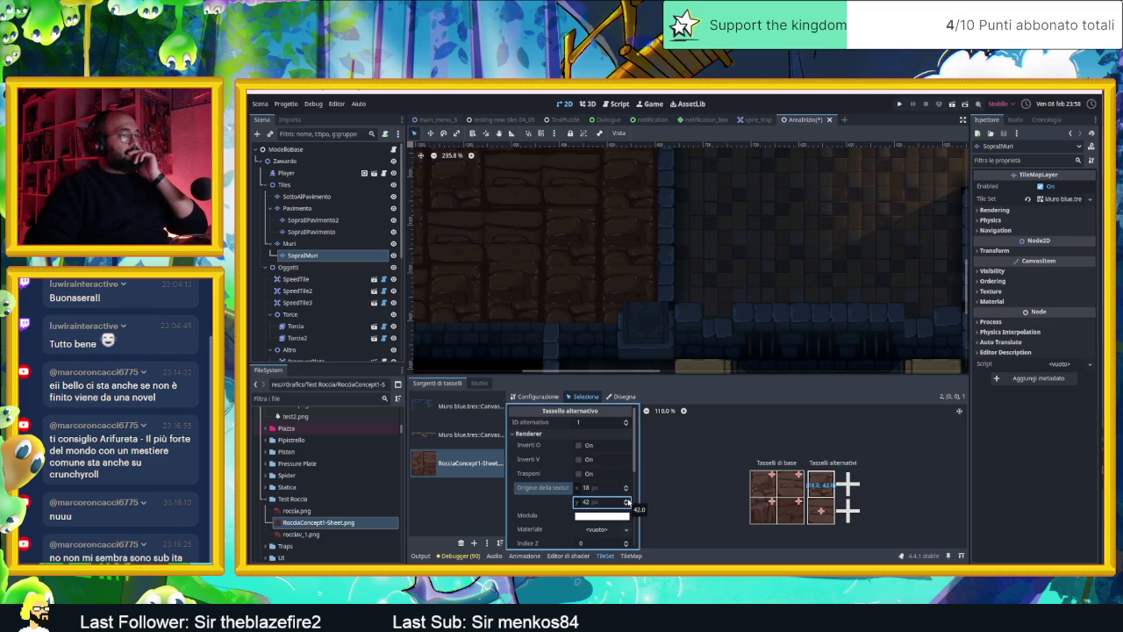
left_click(627, 501)
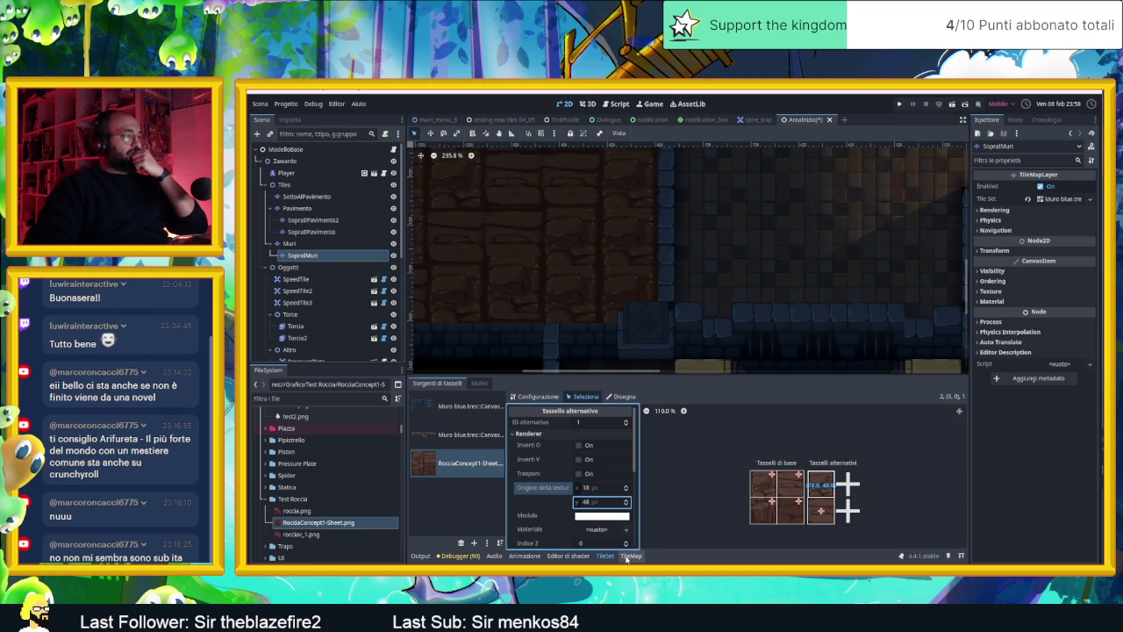
left_click(557, 308)
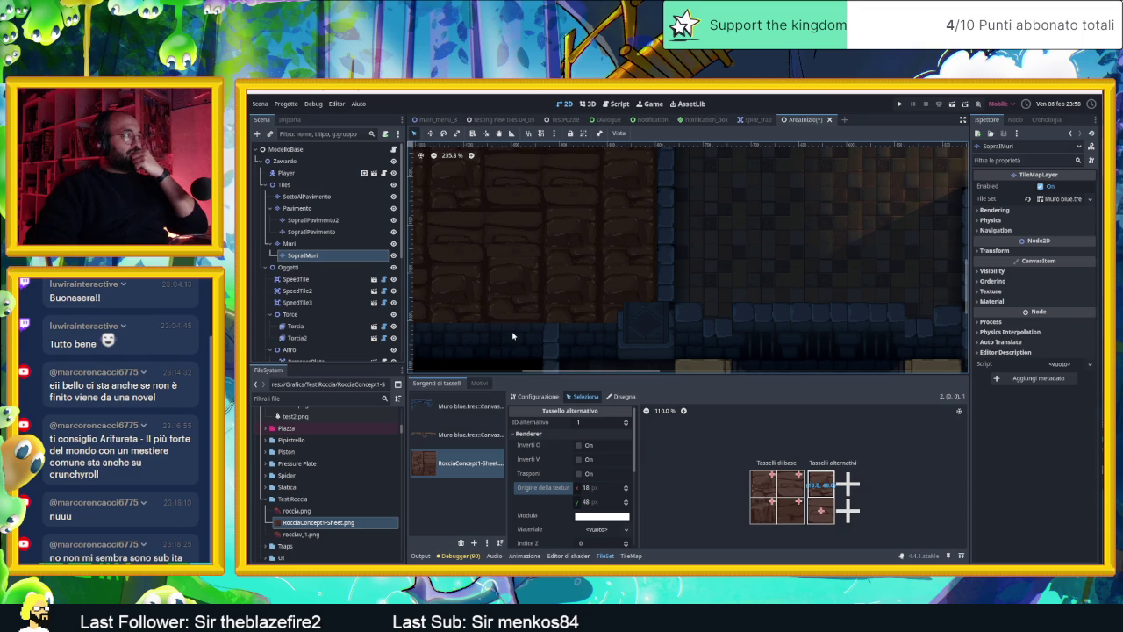
right_click(515, 304)
left_click(511, 308)
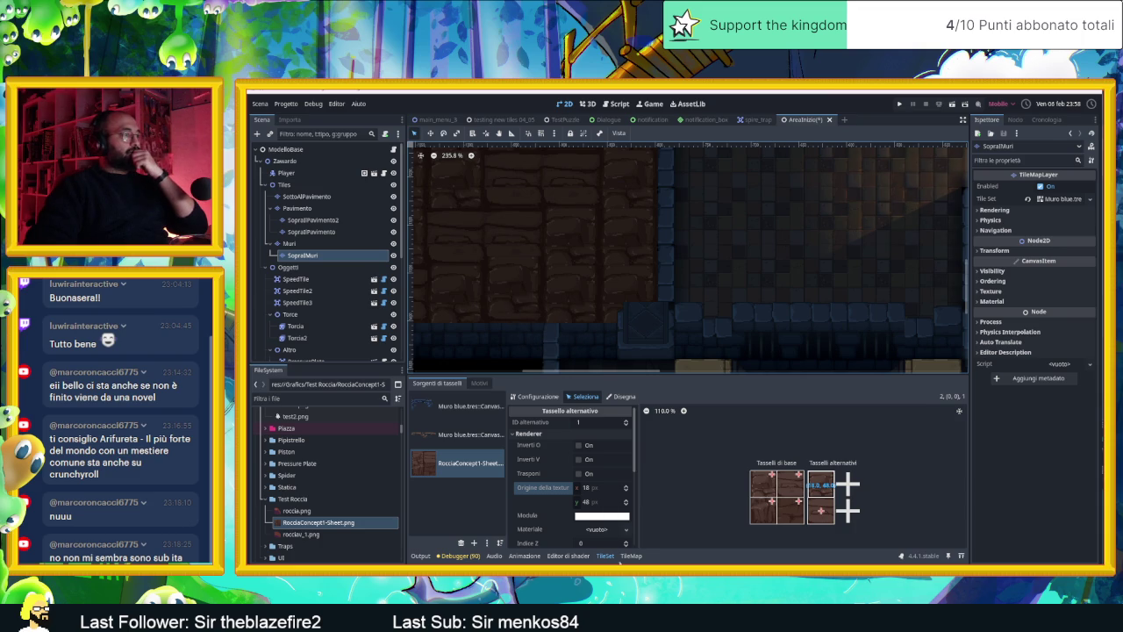
- Paint rock tiles onto the SopraMuri wall, including over the lower dark tile
left_click(630, 555)
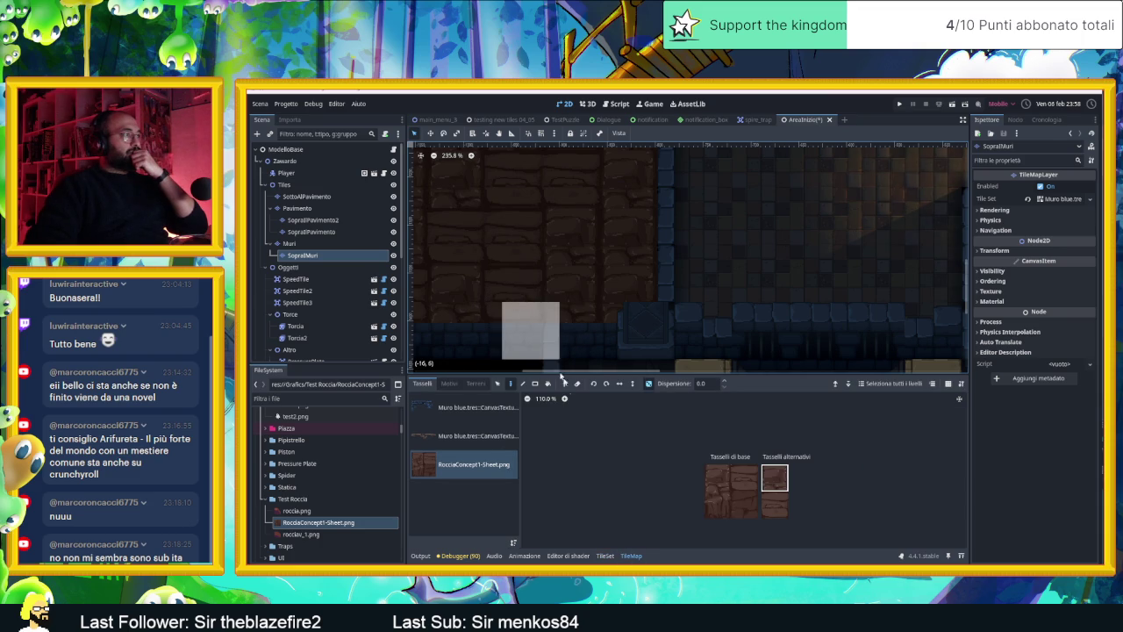
left_click(546, 296)
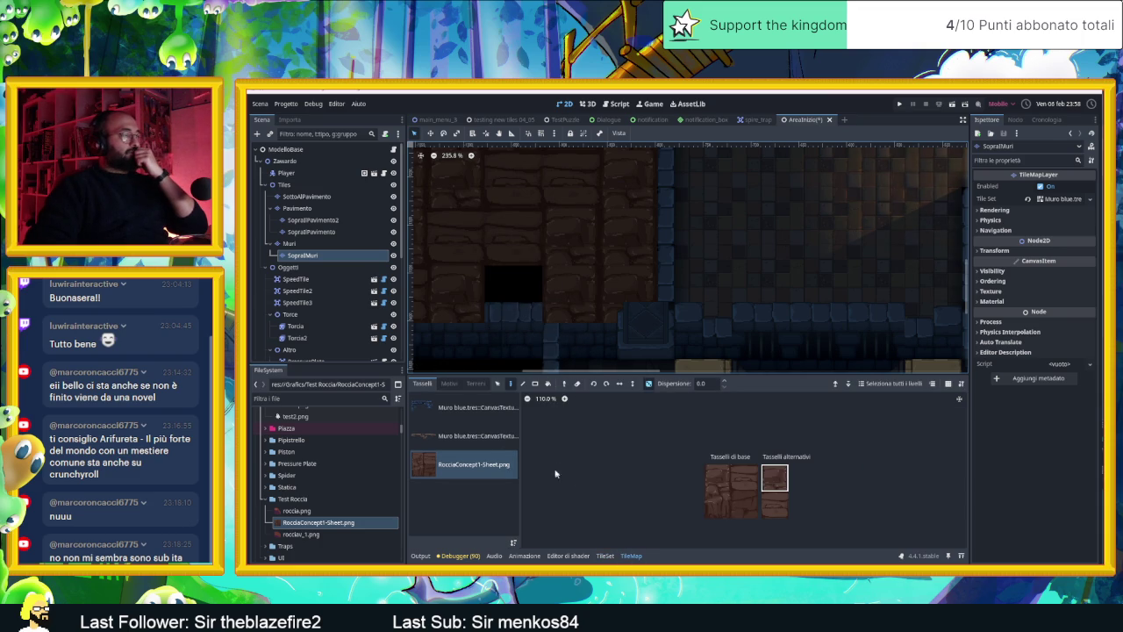
left_click(513, 242)
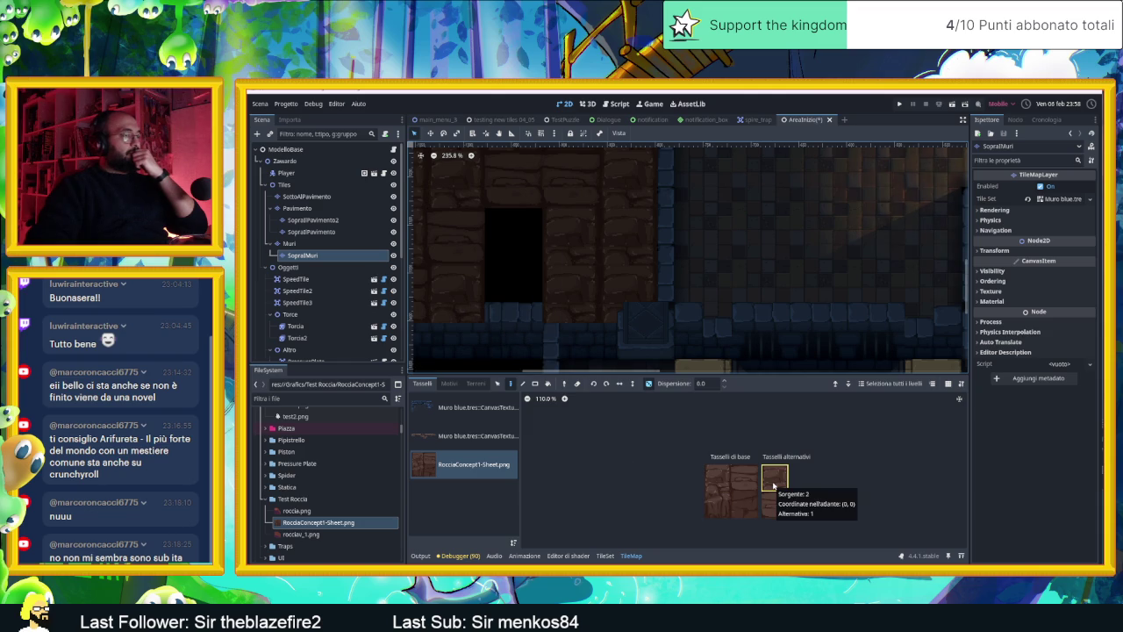
left_click(605, 555)
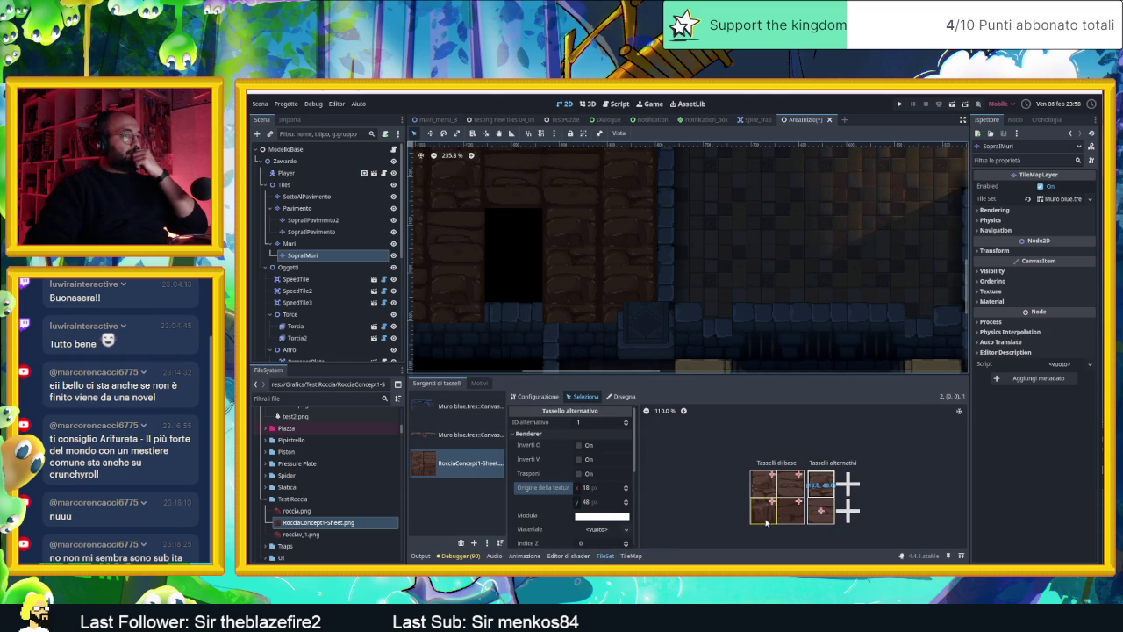
left_click(630, 555)
left_click(513, 280)
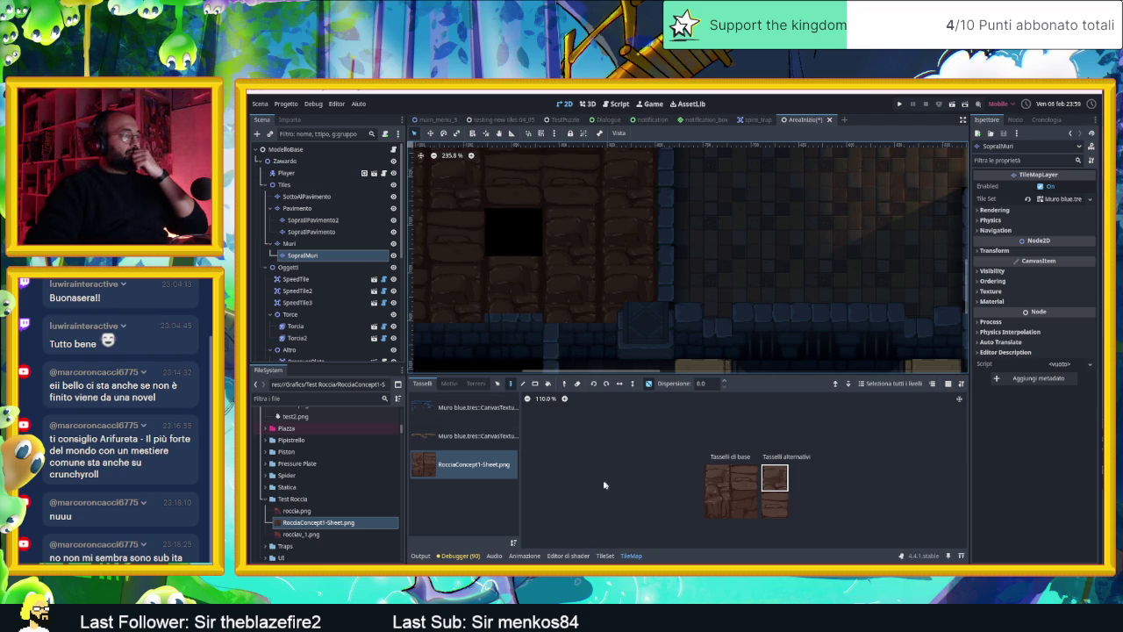
- Raise the alternative rock tile's texture origin Y from 48 to 59 px
left_click(604, 556)
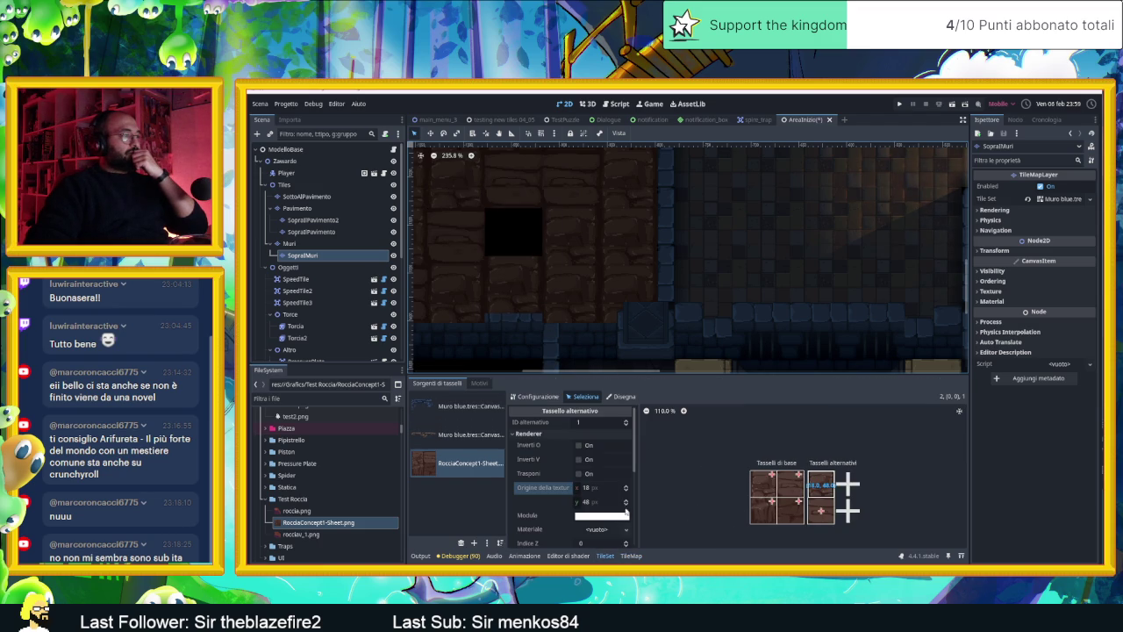
left_click(626, 505)
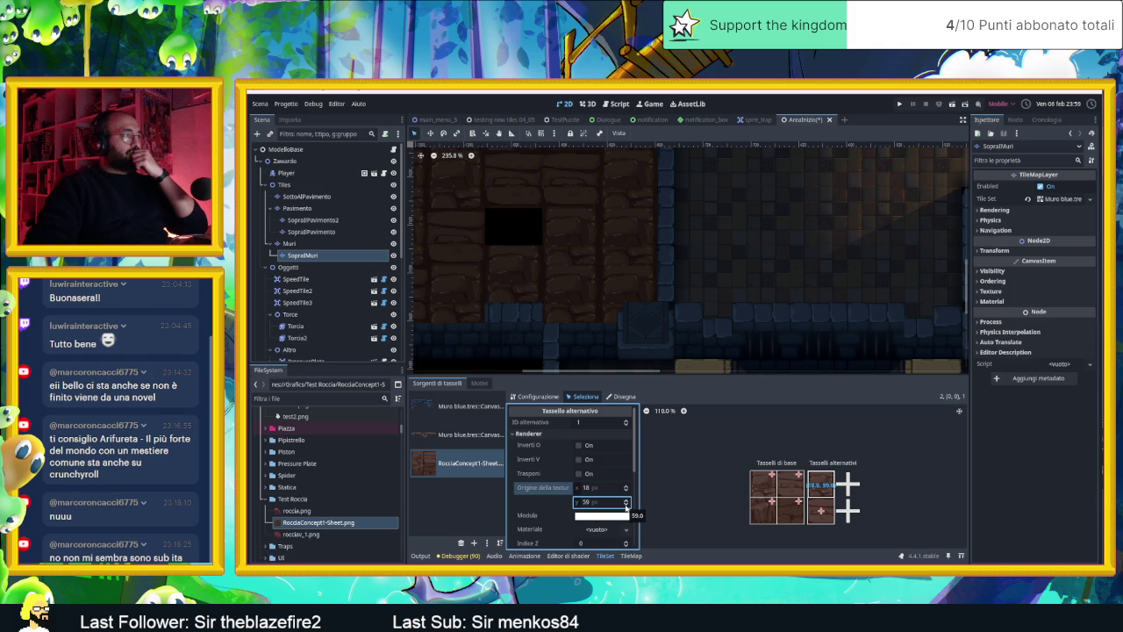
scroll(551, 292, "down", 3)
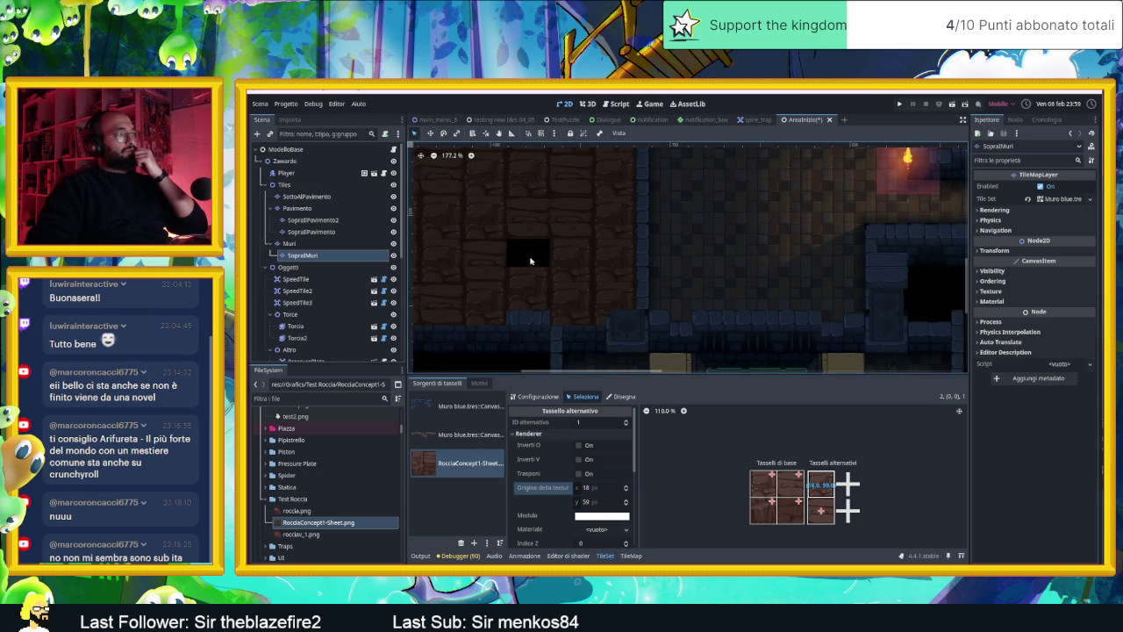
- Clear an L-shaped area and patch the wall gap with the middle base rock tile
left_click(790, 484)
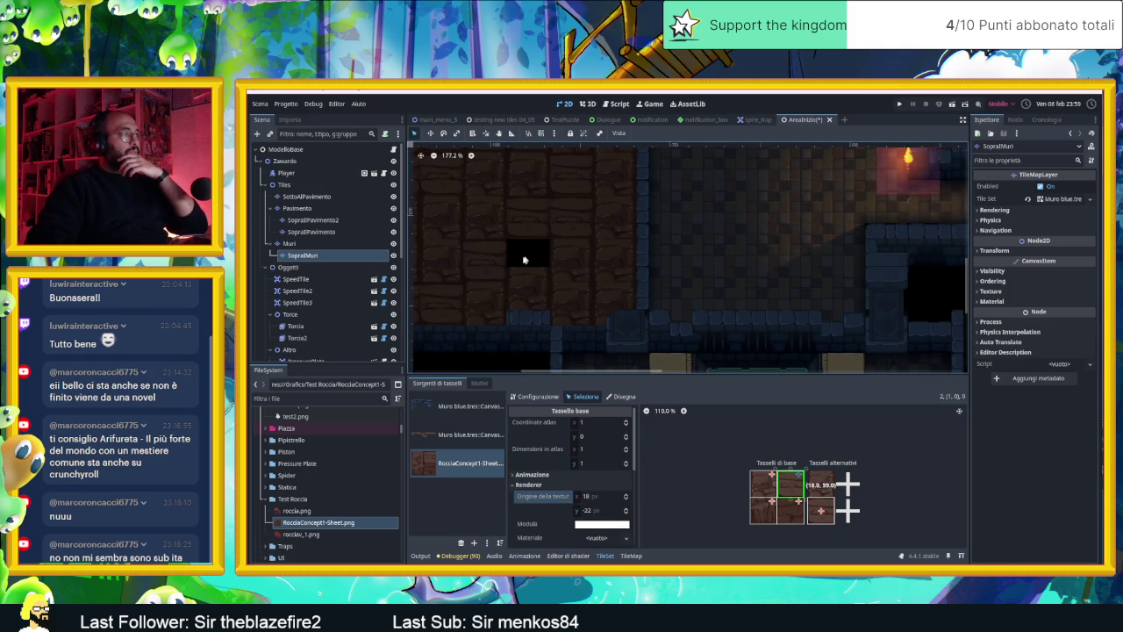
left_click(631, 556)
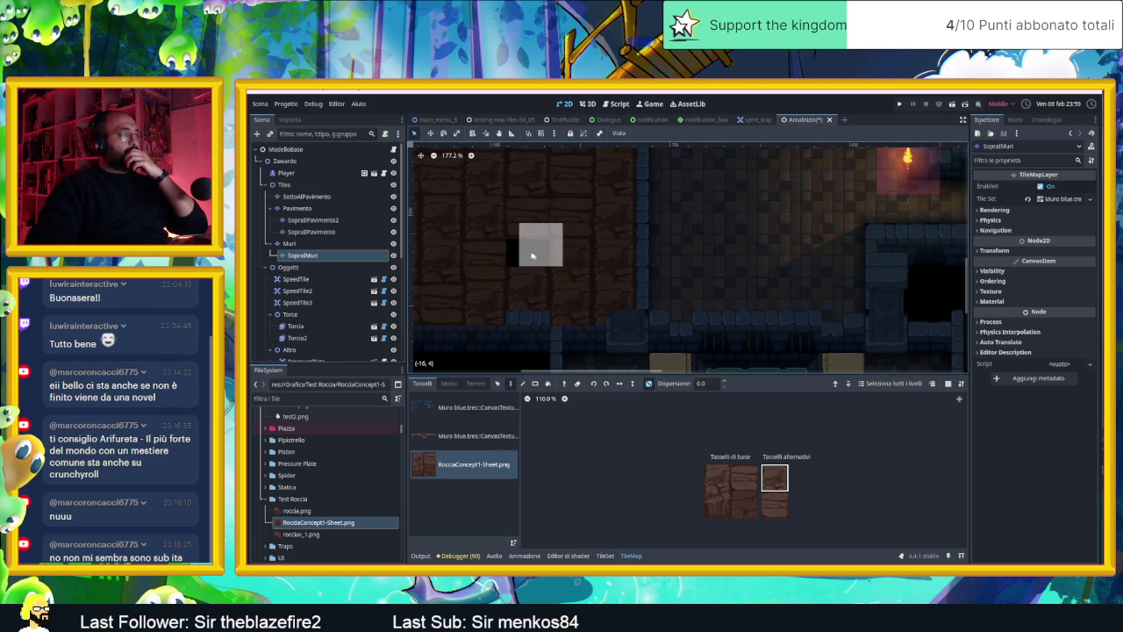
left_click_drag(485, 255, 531, 253)
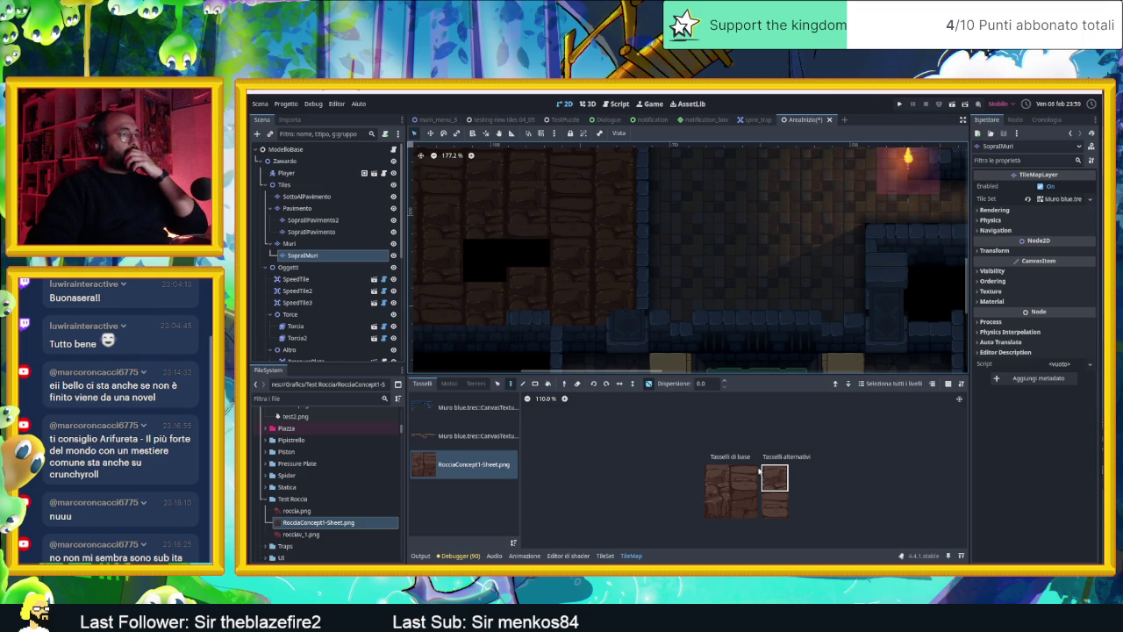
left_click(746, 488)
left_click(746, 487)
left_click(485, 259)
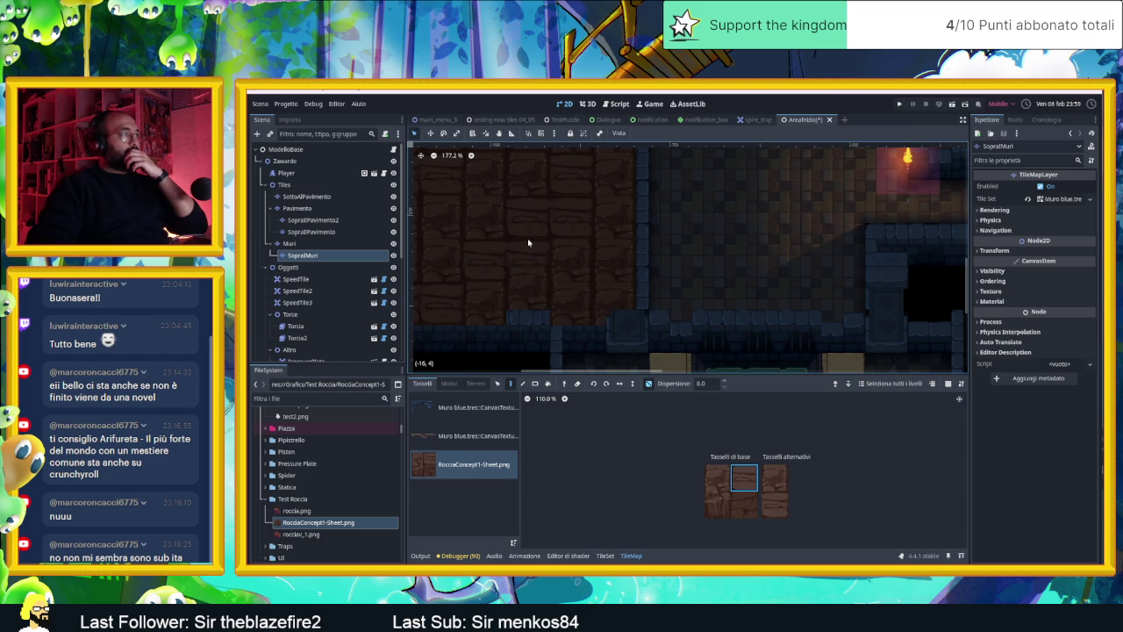
scroll(627, 289, "down", 2)
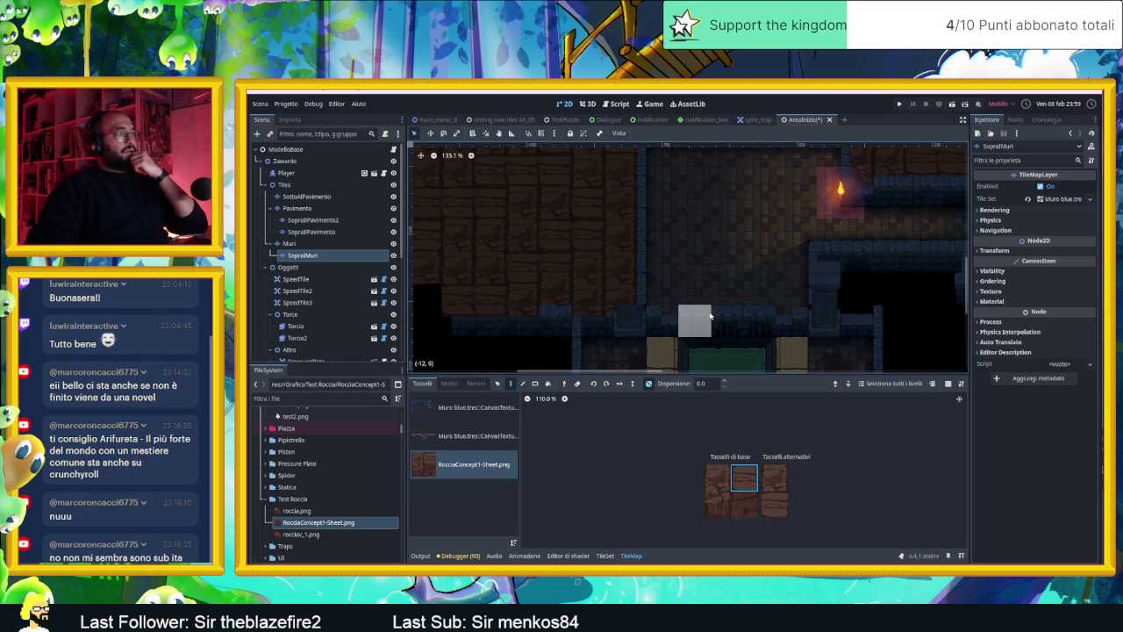
scroll(710, 318, "down", 1)
- Review both alternative rock tiles' texture origin settings, one at 18, 59 px
left_click(774, 484)
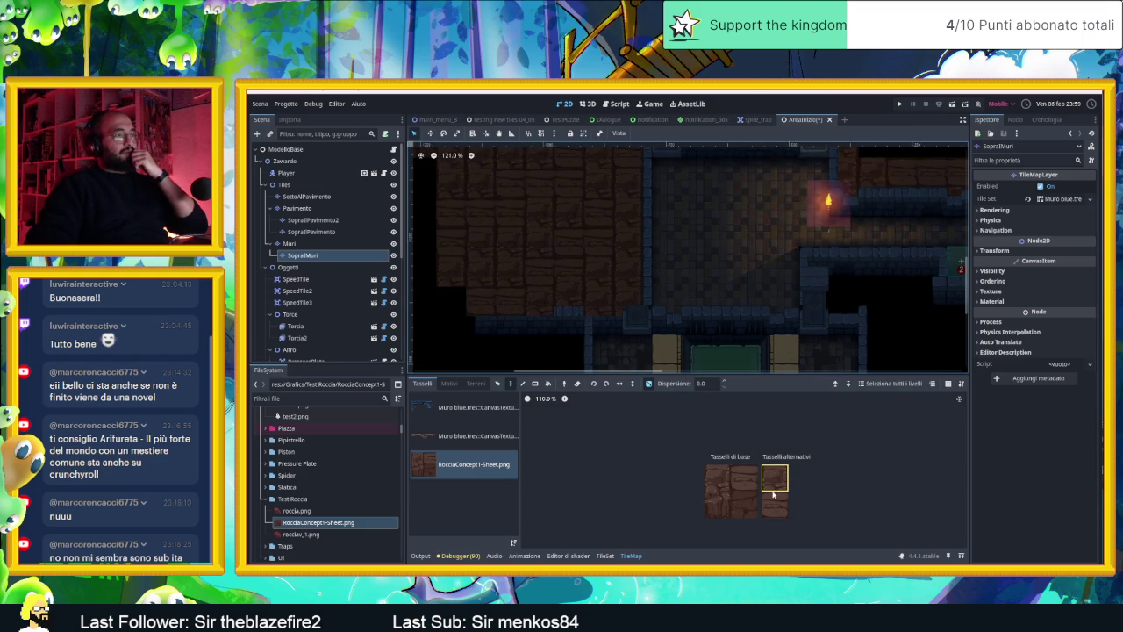
left_click(605, 555)
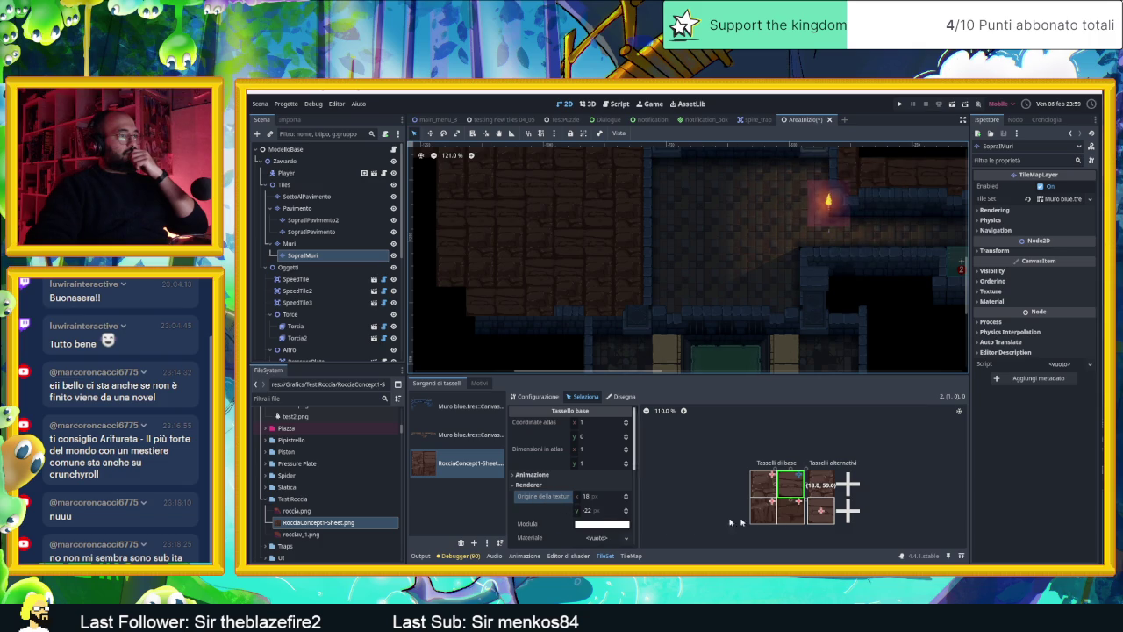
left_click(817, 484)
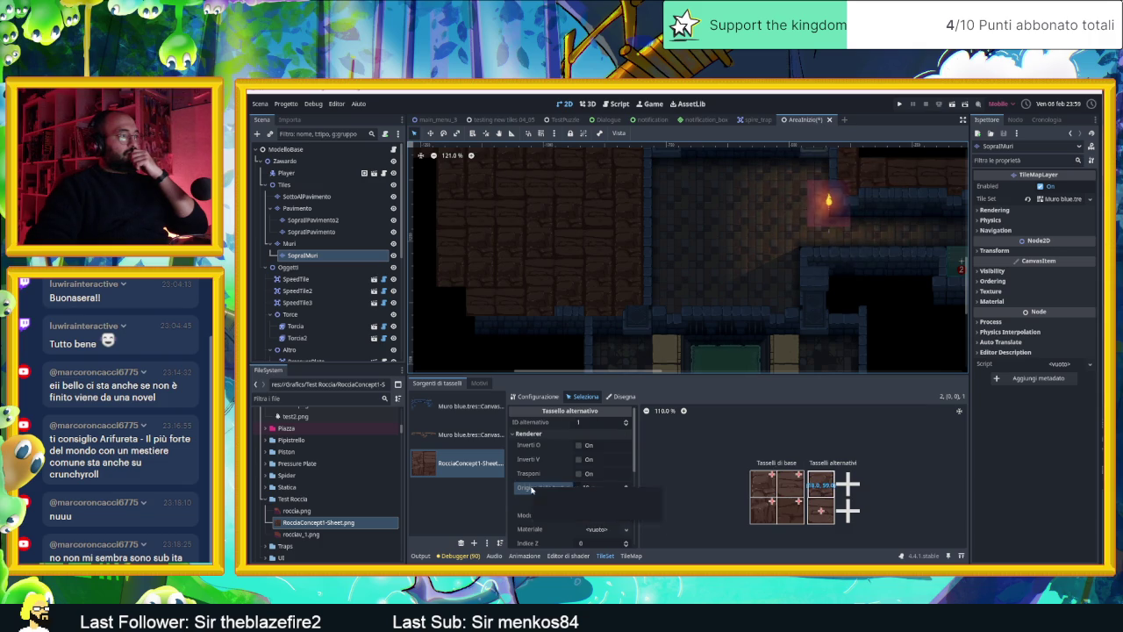
left_click(808, 514)
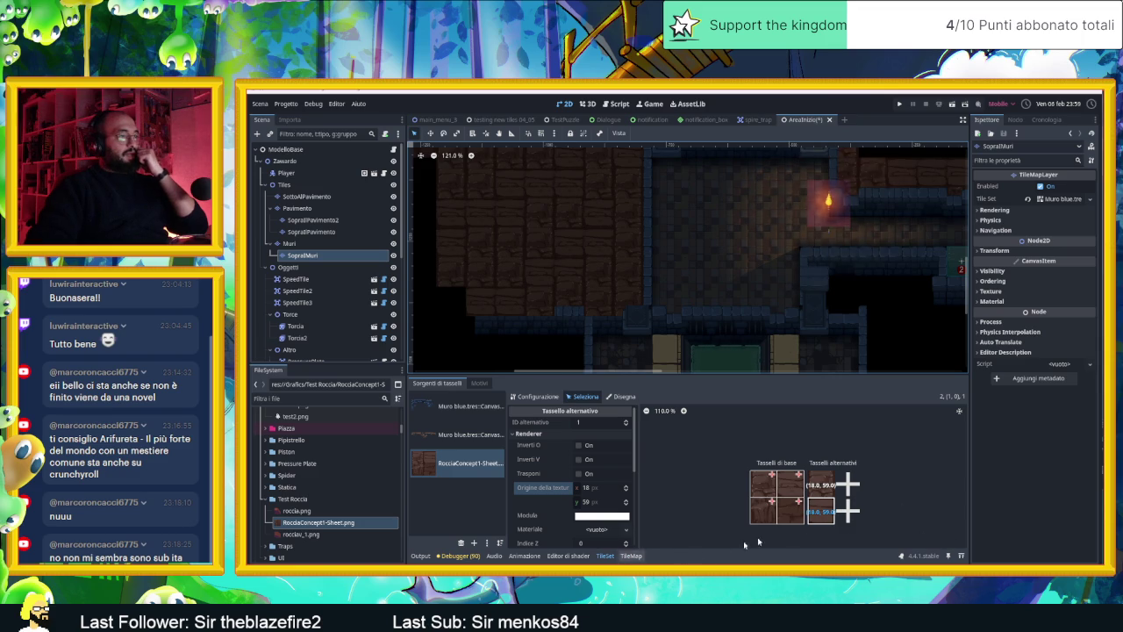
left_click(631, 555)
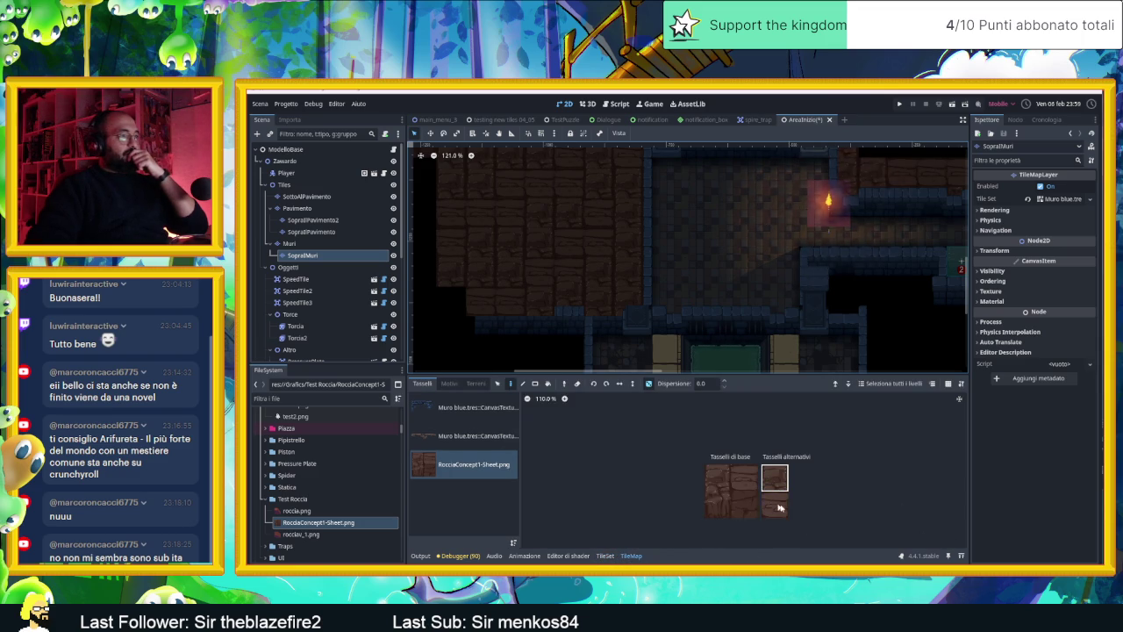
- Paint offset alternative rock tiles along the lower wall and into the black gap
left_click(784, 508)
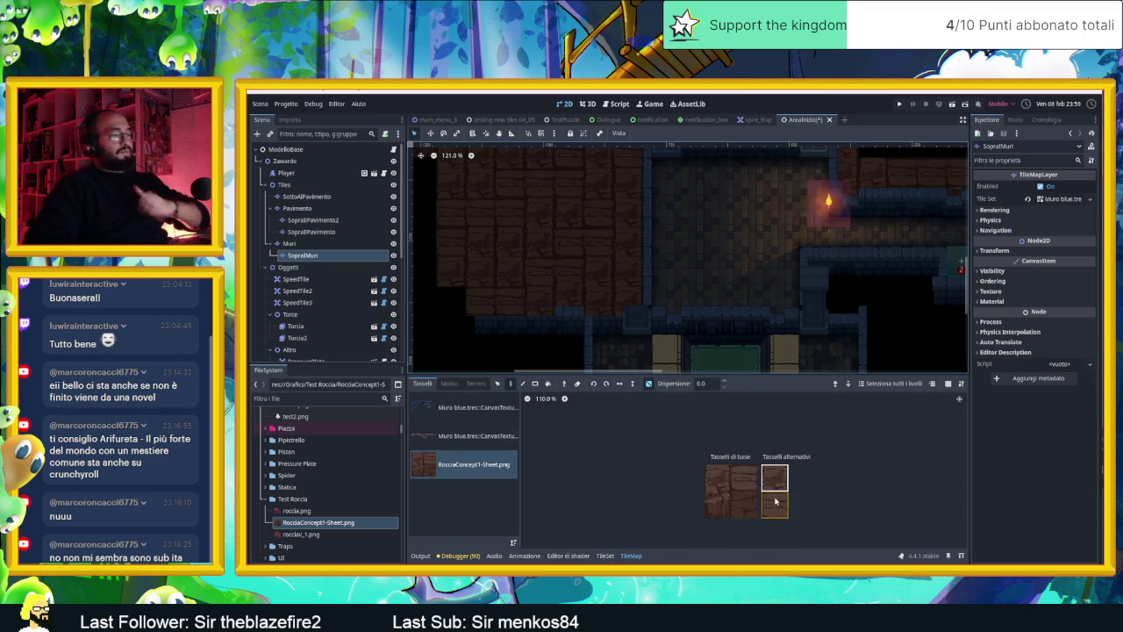
left_click(776, 484)
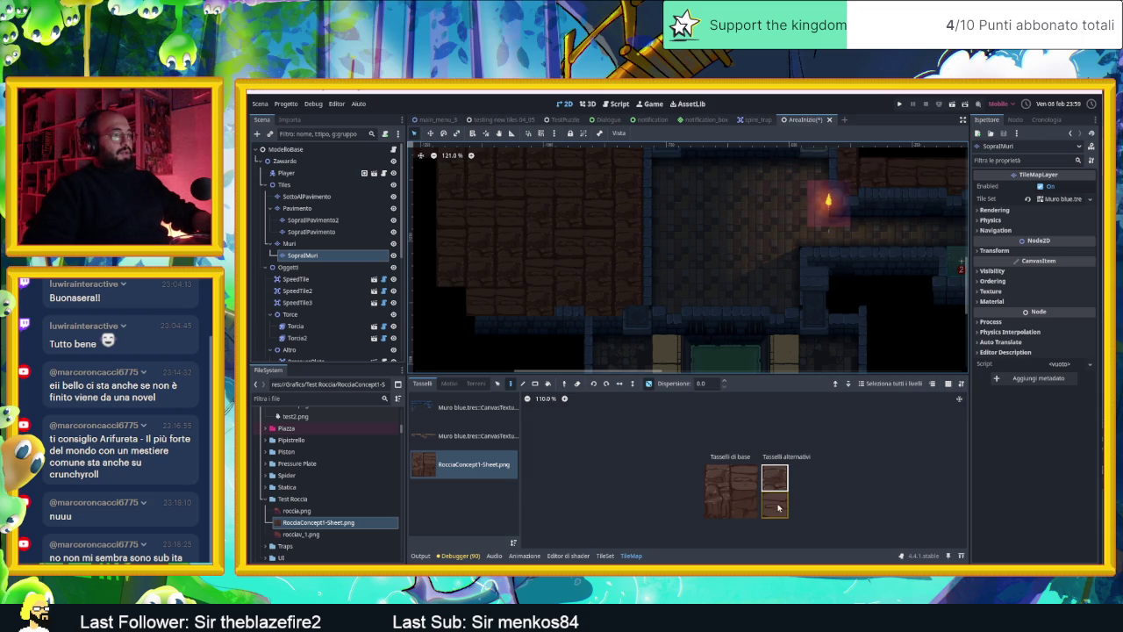
mouse_move(592, 309)
left_mouse_down()
mouse_move(493, 301)
mouse_move(474, 285)
left_mouse_up()
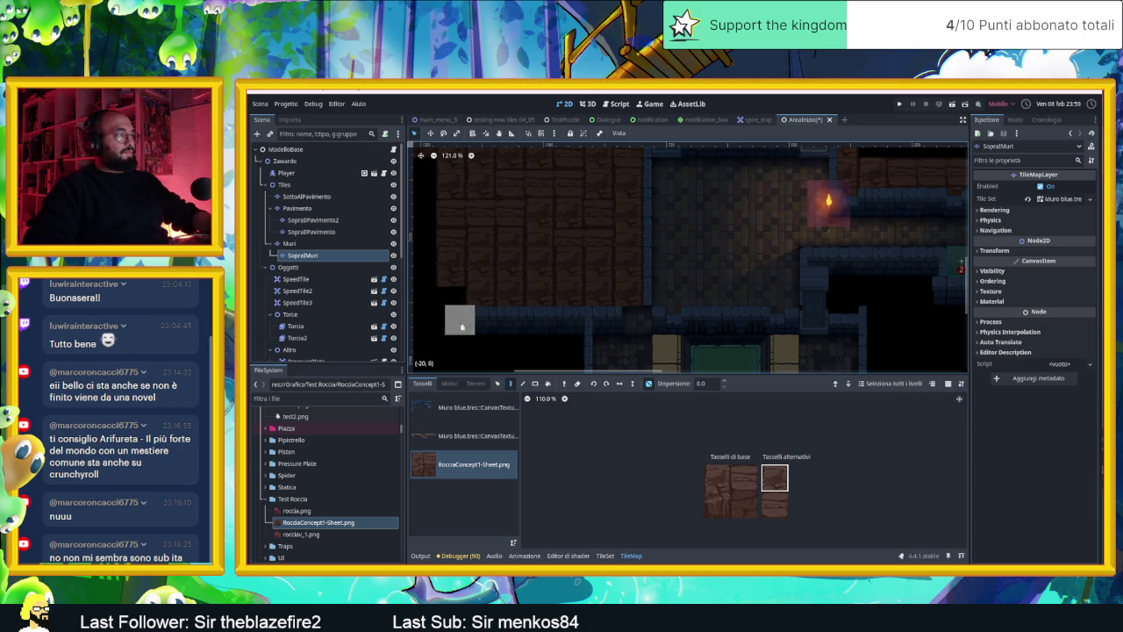
scroll(751, 333, "down", 2)
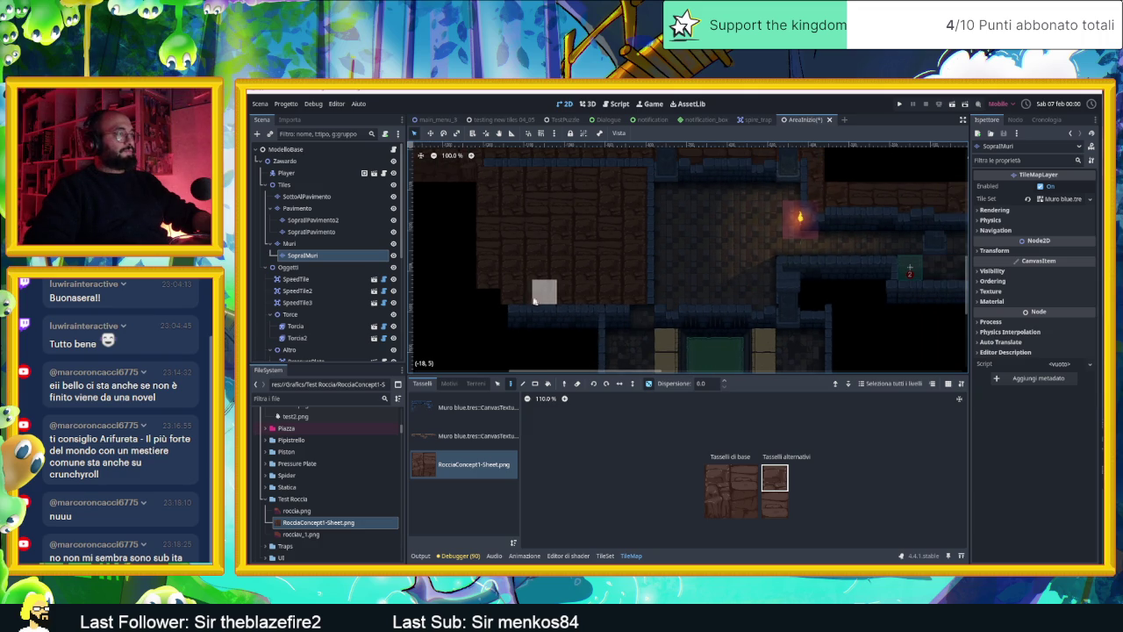
left_click(479, 300)
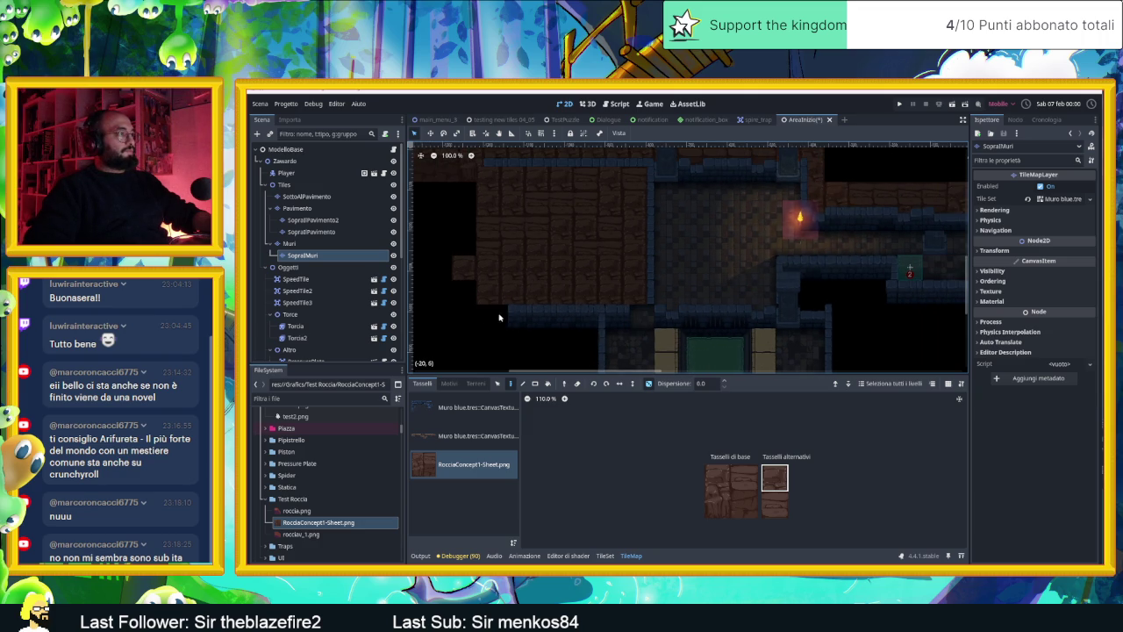
left_click_drag(463, 293, 440, 292)
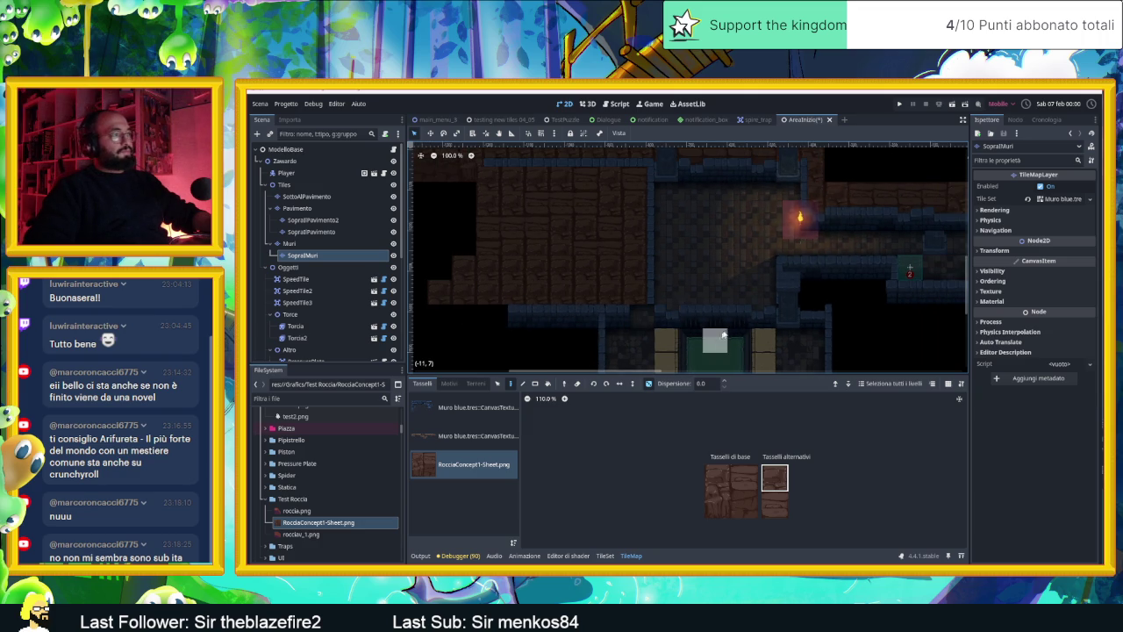
scroll(693, 324, "down", 3)
scroll(596, 289, "right", 5)
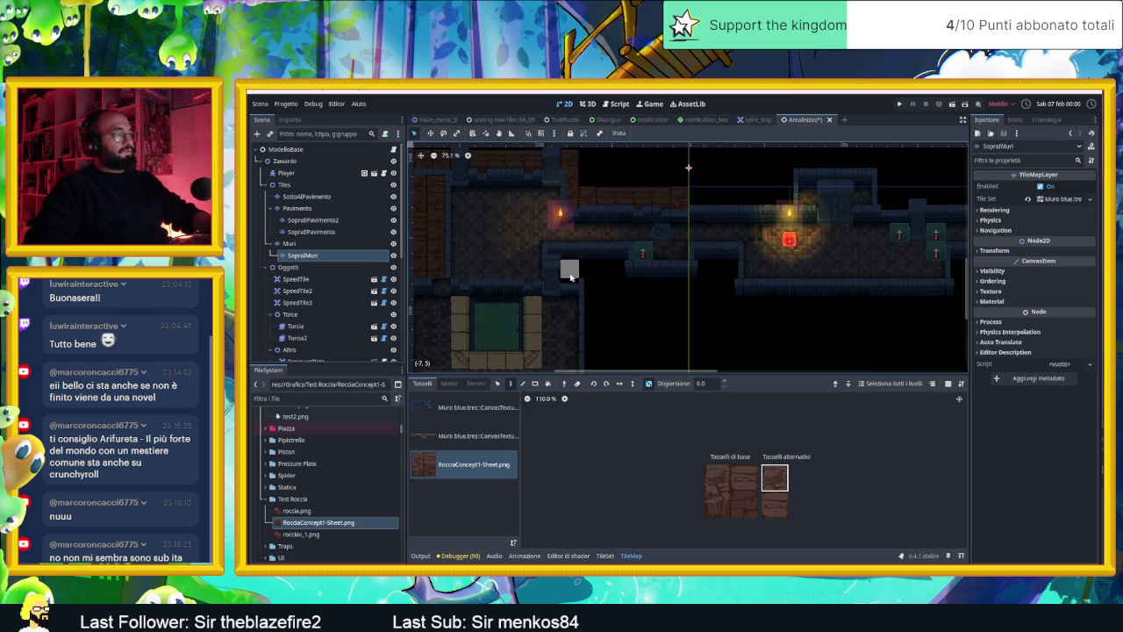
- Erase stray tiles from the bottom row and brick tiles from the middle of the wall
scroll(587, 272, "left", 5)
scroll(587, 272, "up", 2)
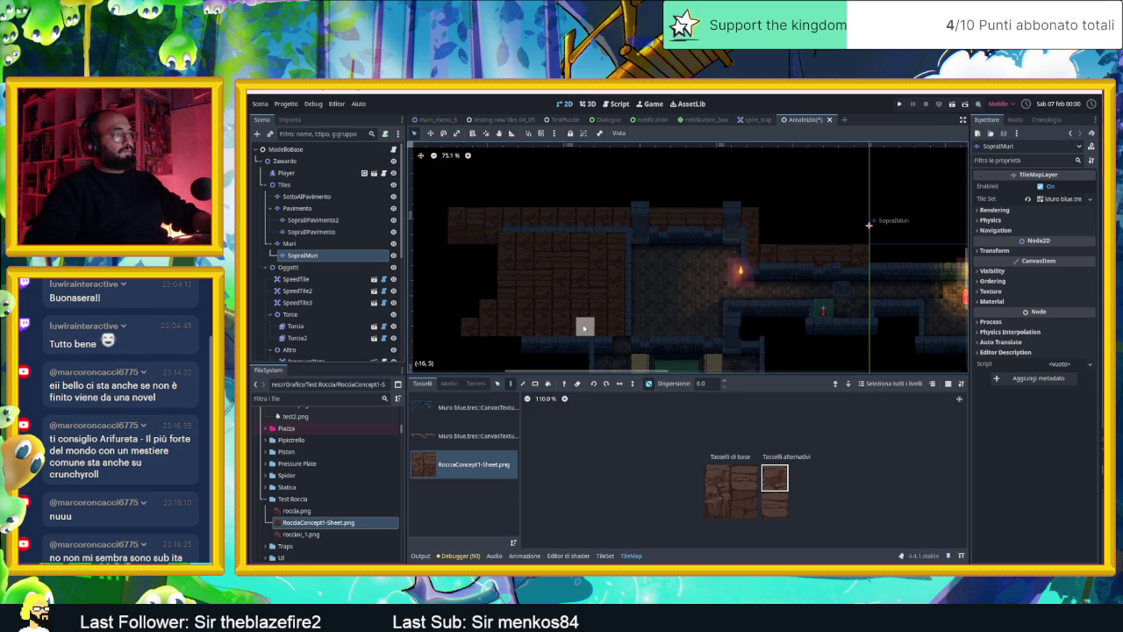
mouse_move(549, 326)
left_mouse_down()
mouse_move(431, 331)
mouse_move(587, 325)
mouse_move(502, 318)
left_mouse_up()
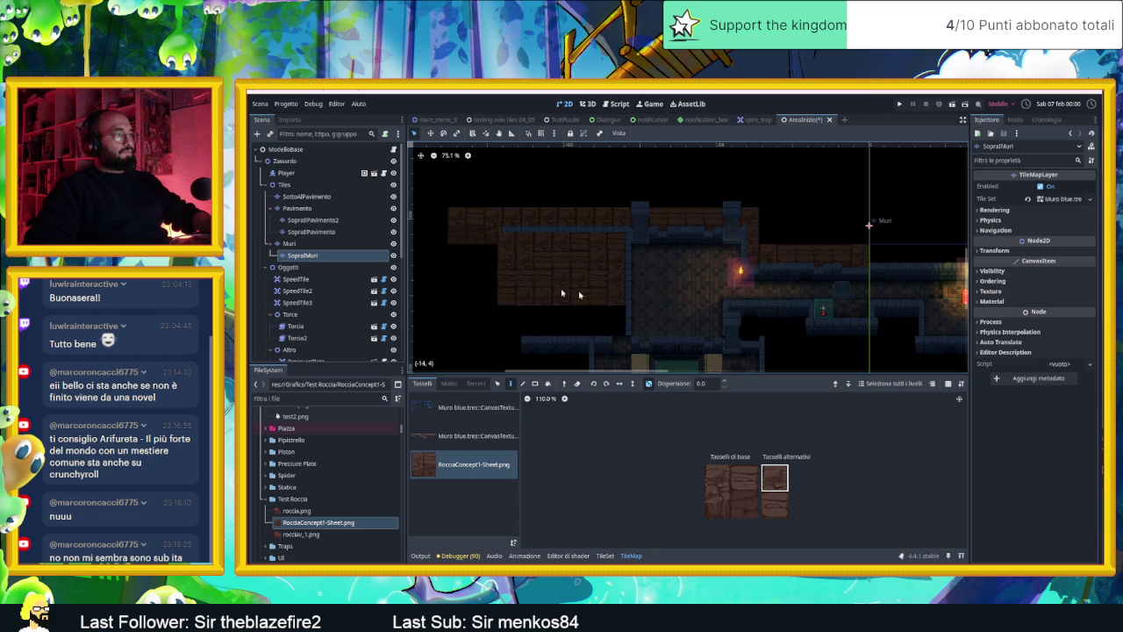
mouse_move(578, 294)
left_mouse_down()
mouse_move(610, 287)
mouse_move(537, 282)
mouse_move(611, 247)
mouse_move(525, 251)
mouse_move(624, 243)
mouse_move(501, 250)
mouse_move(601, 282)
left_mouse_up()
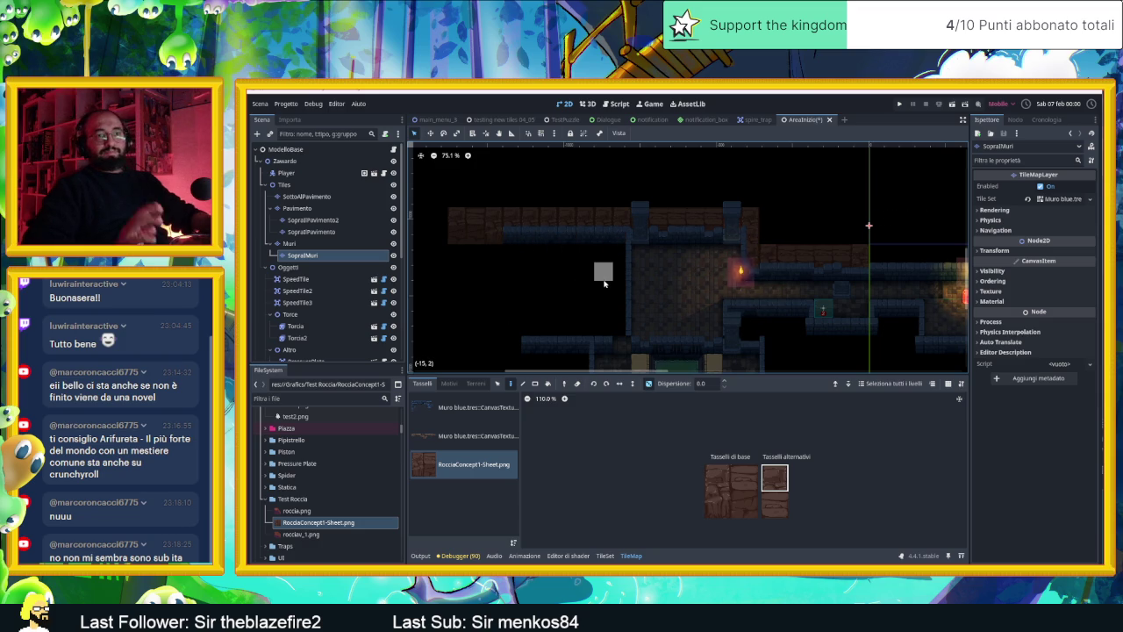